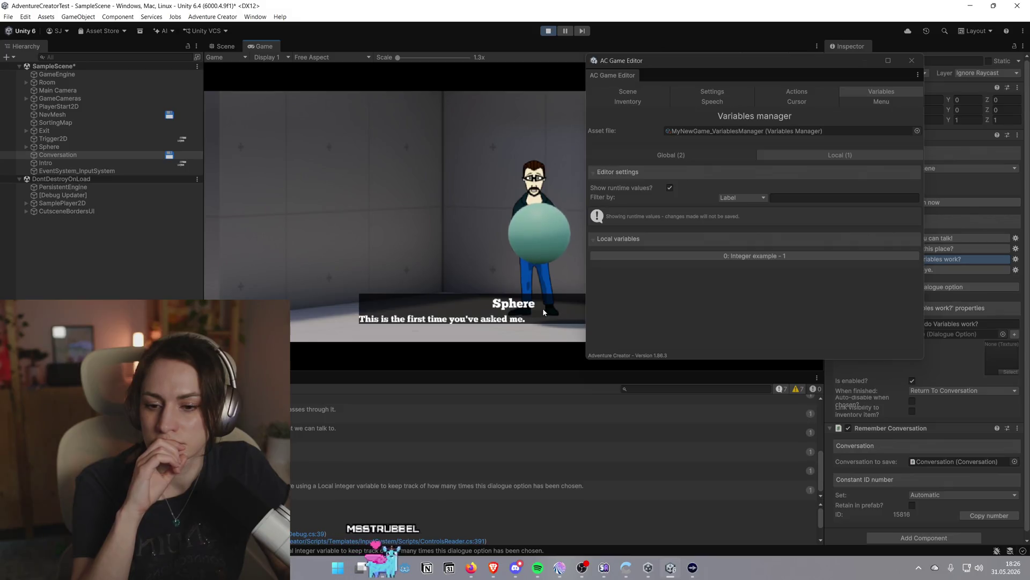
# End the in-game conversation with Bye, then open the Floating sphere: Talk action list under Sphere
pyautogui.moveTo(755, 62)
pyautogui.mouseDown()
pyautogui.moveTo(276, 113)
pyautogui.moveTo(321, 98)
pyautogui.moveTo(301, 103)
pyautogui.mouseUp()
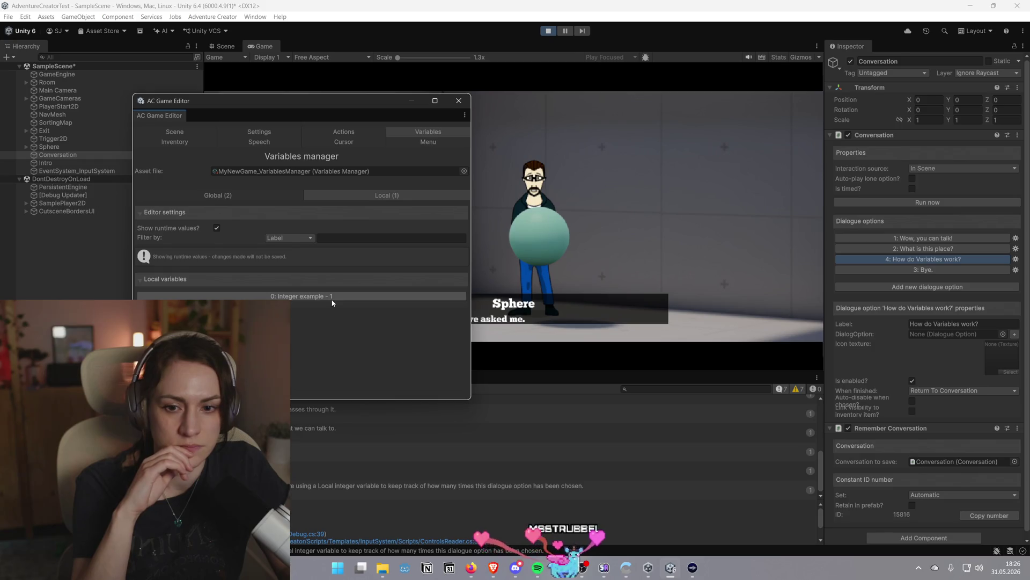
pyautogui.moveTo(375, 100); pyautogui.dragTo(945, 106)
pyautogui.click(638, 302)
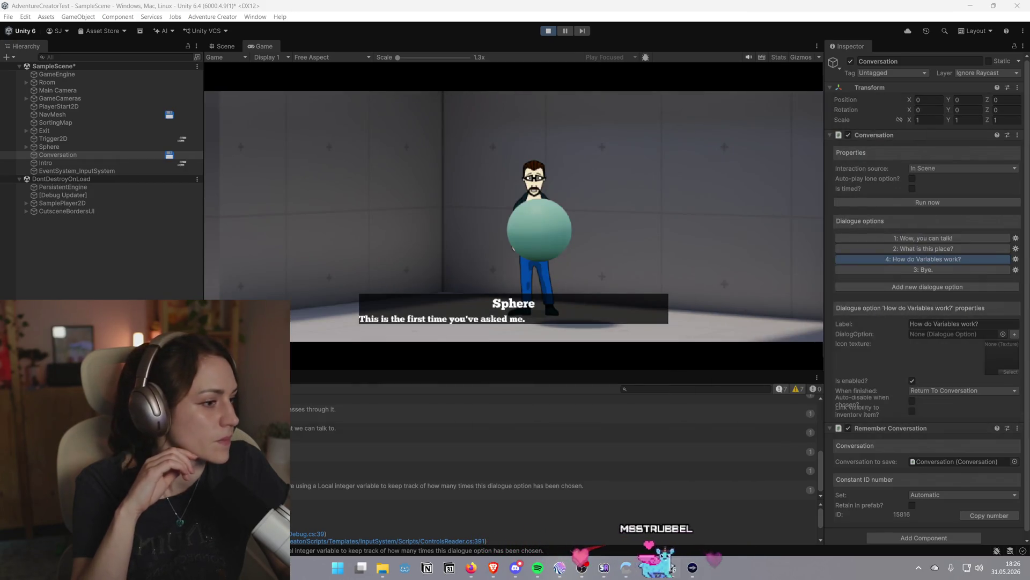
pyautogui.click(257, 298)
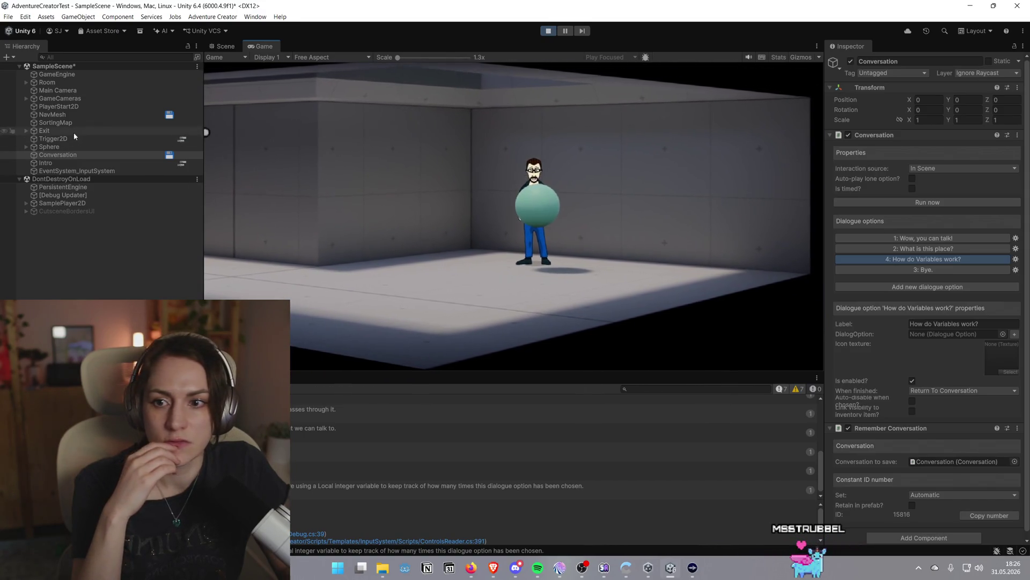
pyautogui.click(26, 146)
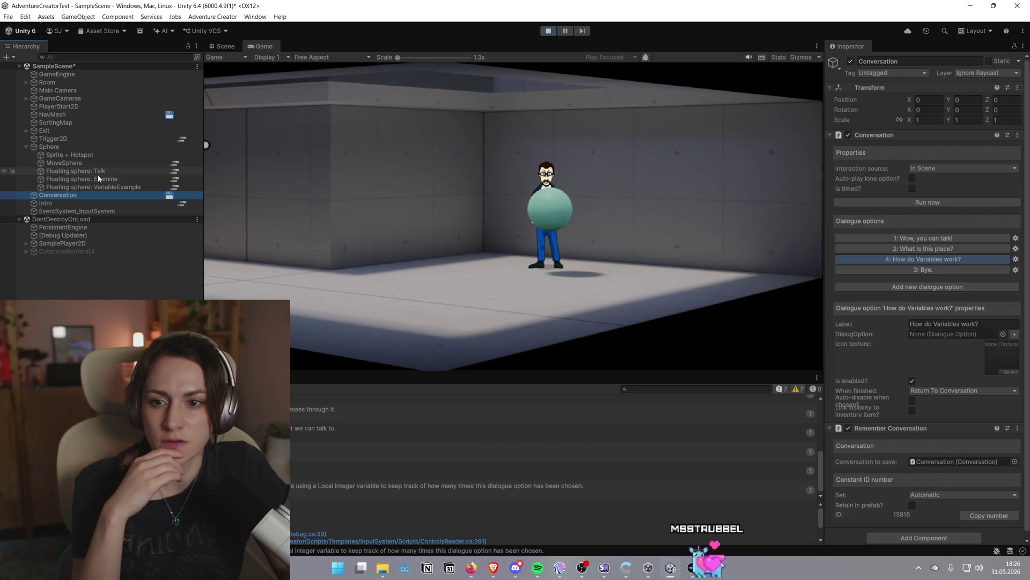
pyautogui.click(175, 171)
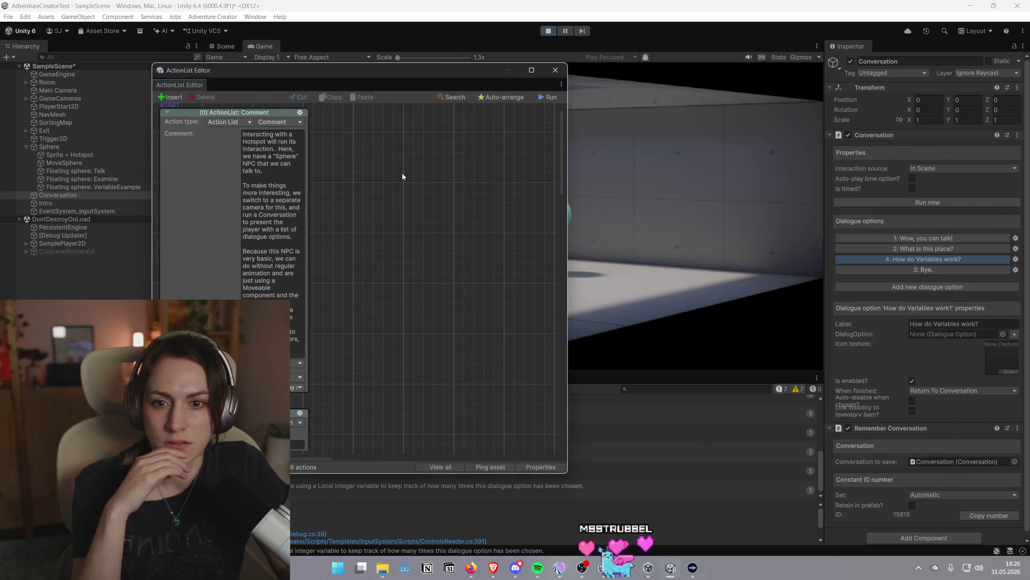
# Close the Talk action list and open the Floating sphere: VariableExample cutscene instead
pyautogui.scroll(-10, 398, 183)
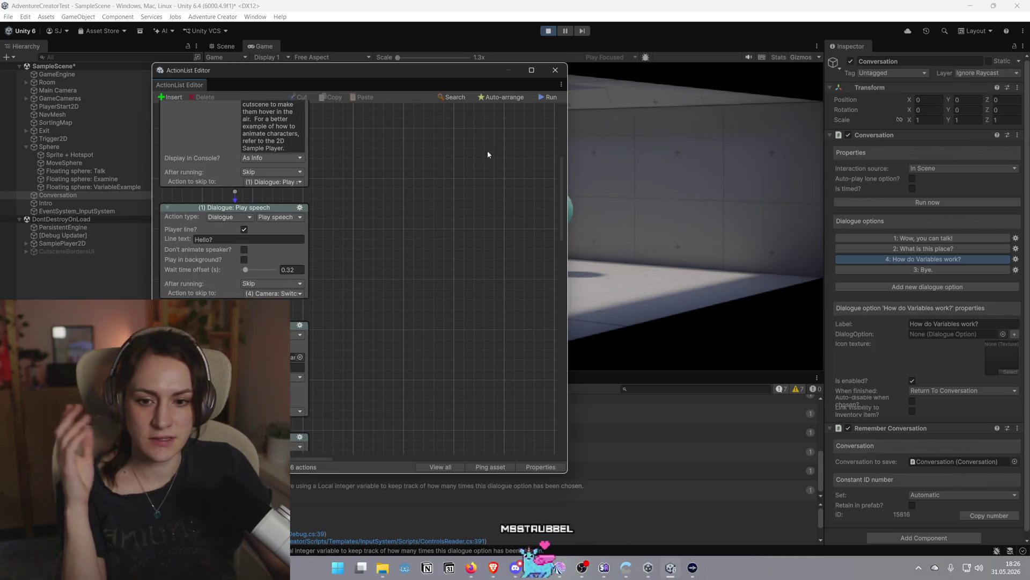
pyautogui.moveTo(446, 67); pyautogui.dragTo(680, 75)
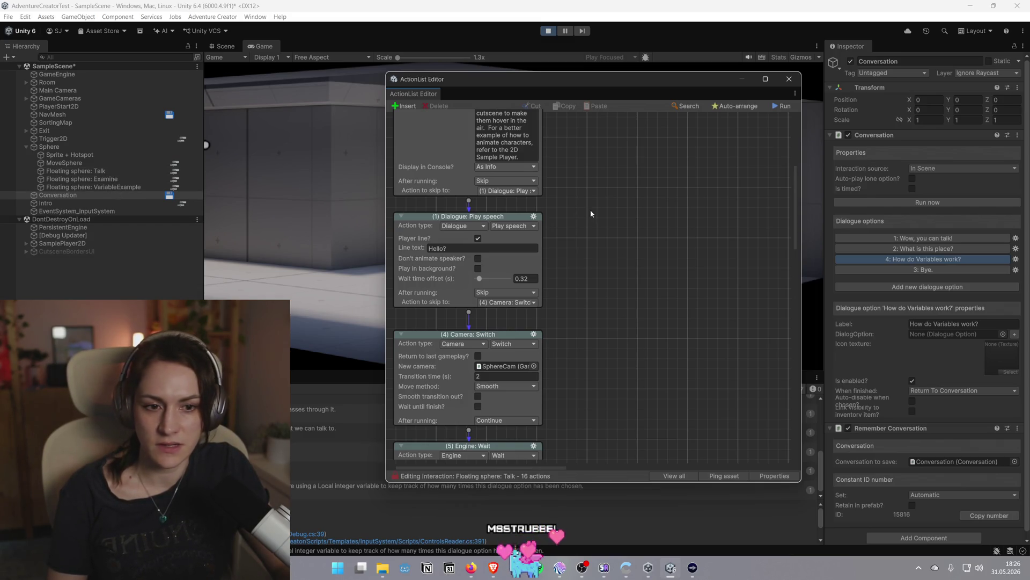
pyautogui.click(795, 79)
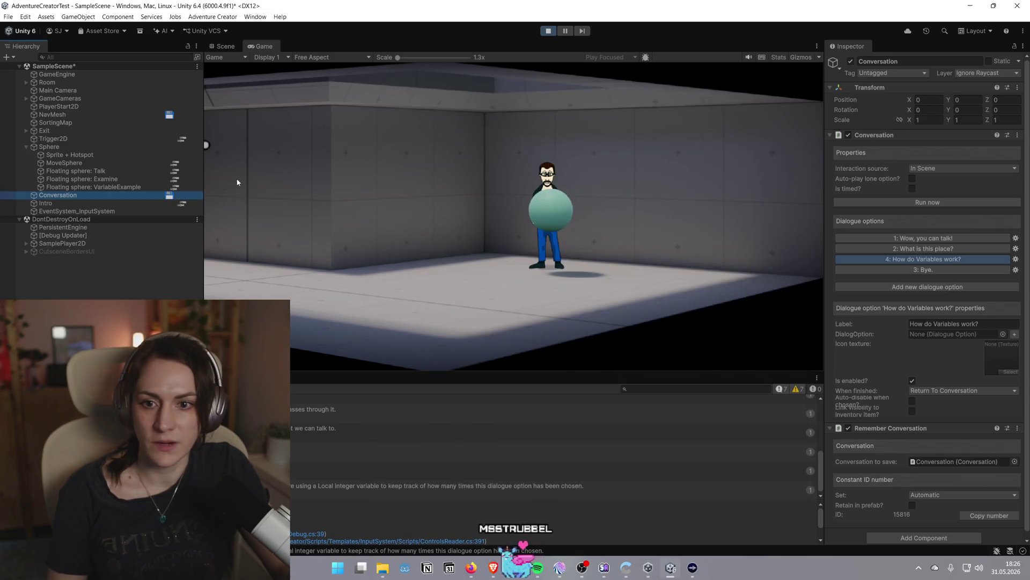
pyautogui.click(173, 187)
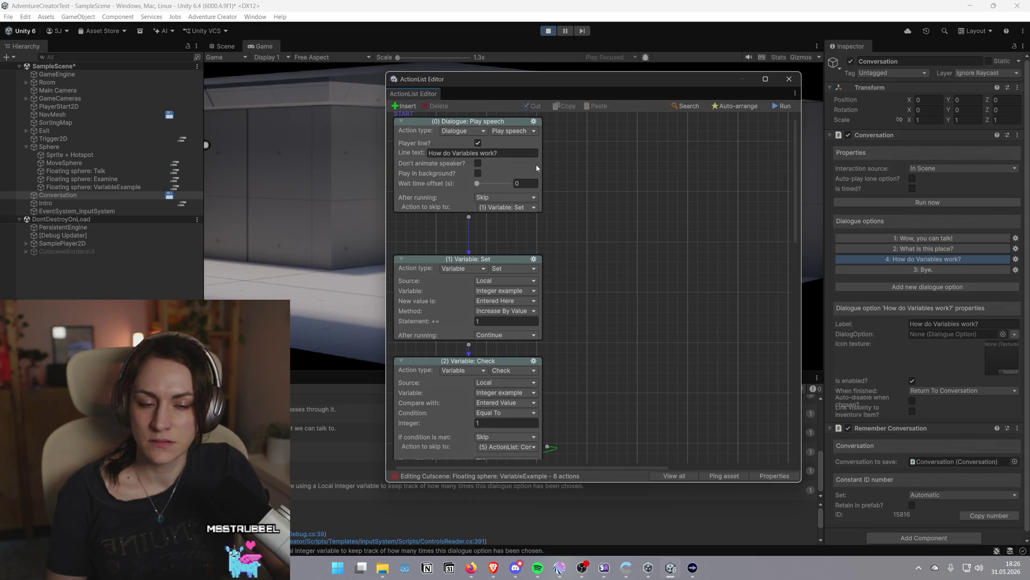
# Scroll down the VariableExample nodes to inspect the speech line using the localvar token
pyautogui.scroll(-4, 538, 185)
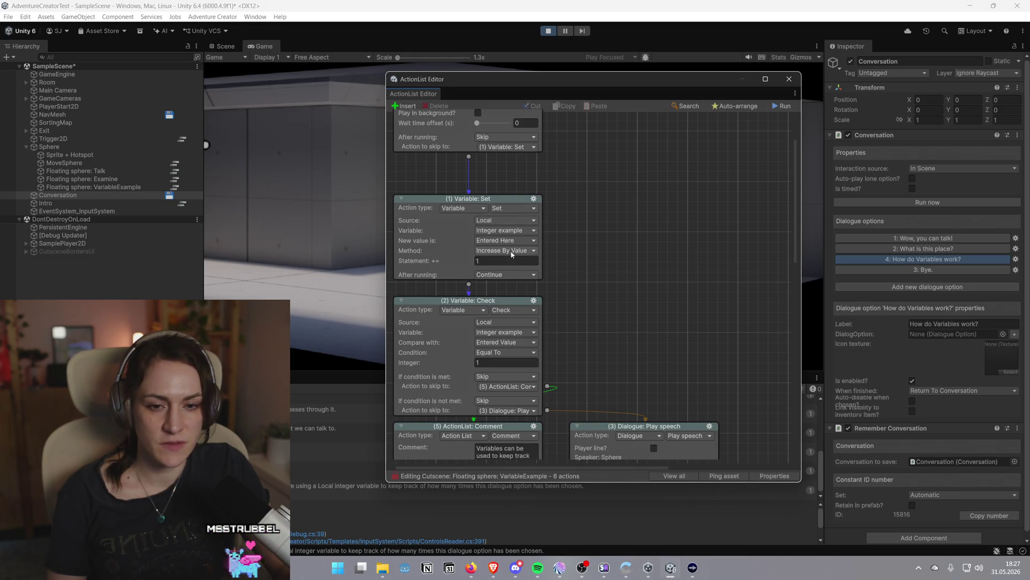
pyautogui.scroll(-2, 609, 251)
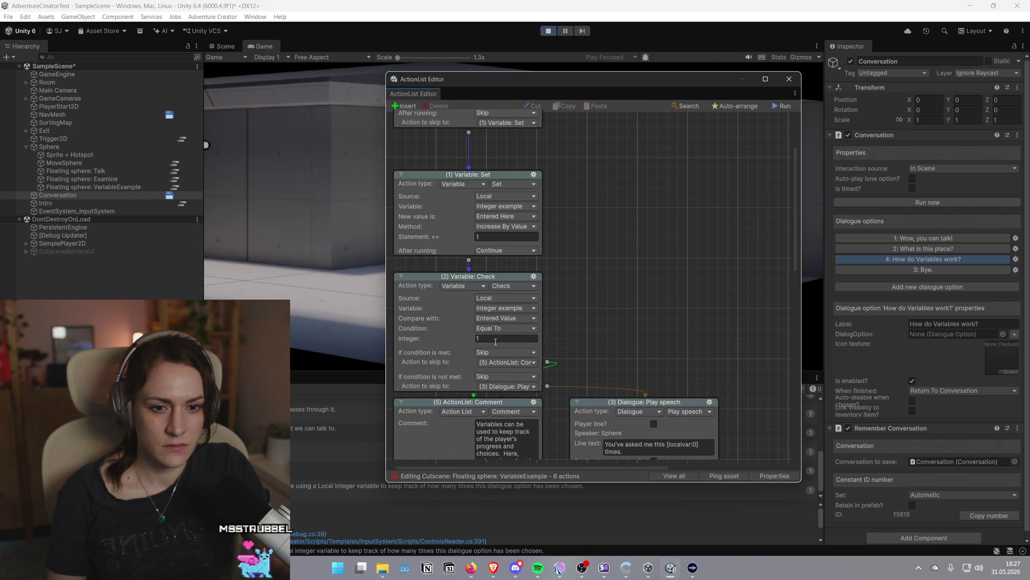
pyautogui.scroll(-9, 496, 342)
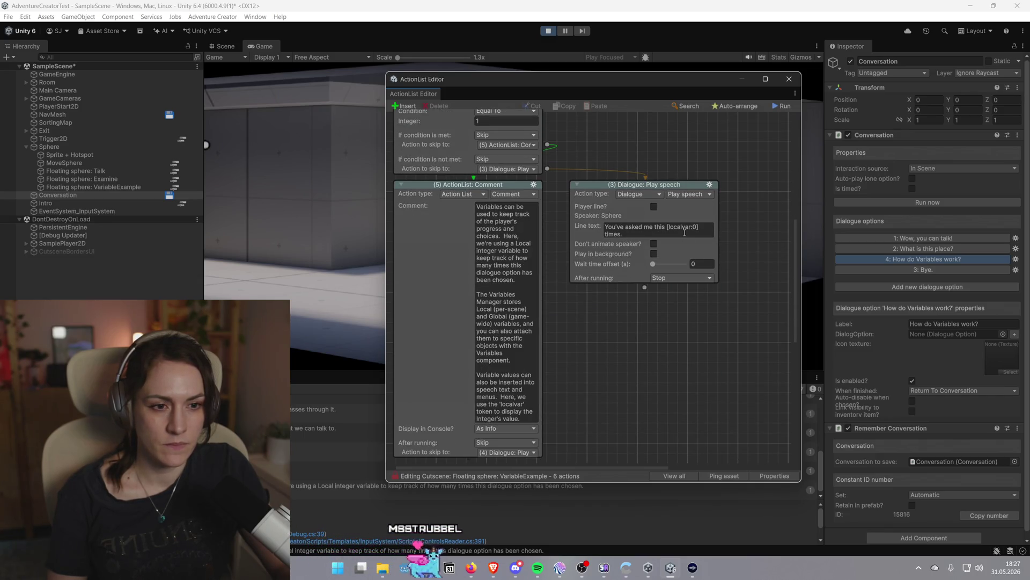
pyautogui.click(702, 226)
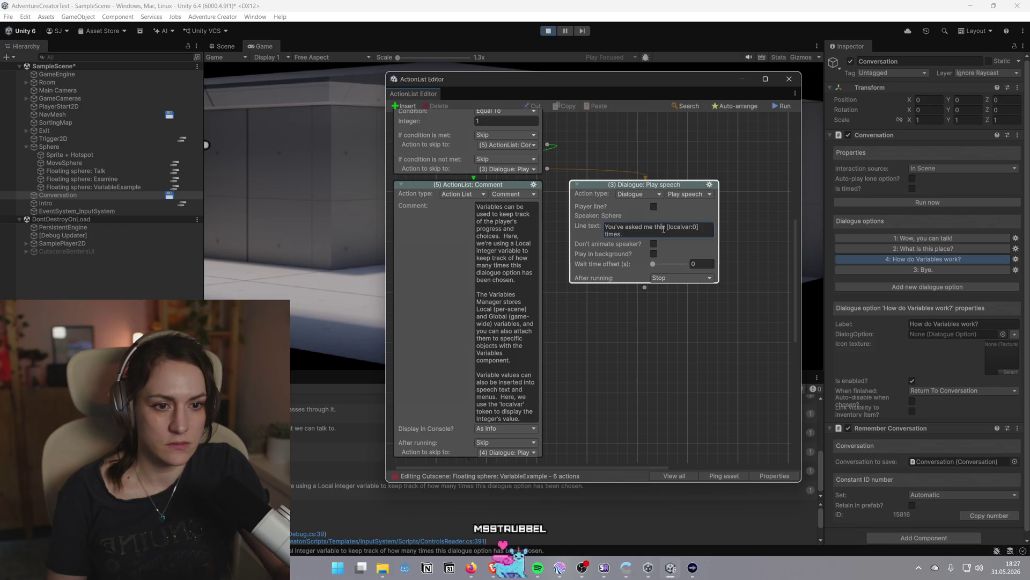
pyautogui.scroll(-7, 563, 311)
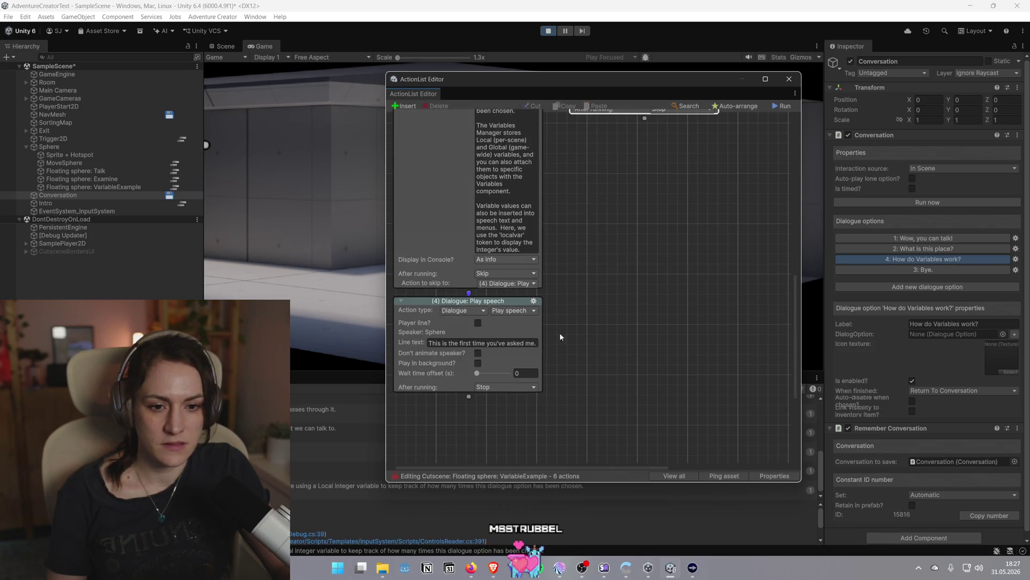
# Scroll back up to the Variable: Check and show its condition-met skip target choices
pyautogui.scroll(8, 513, 360)
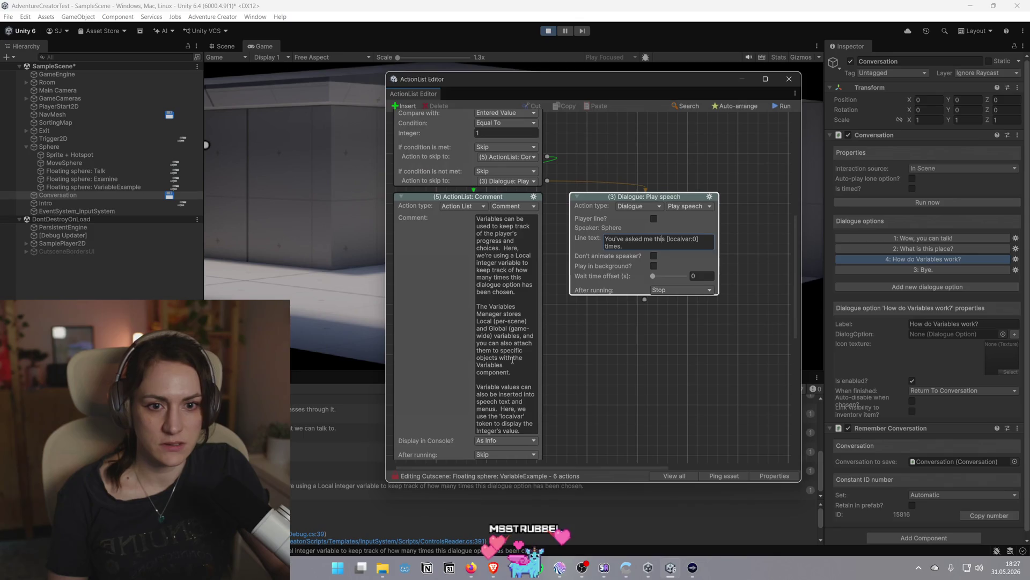
pyautogui.scroll(2, 512, 360)
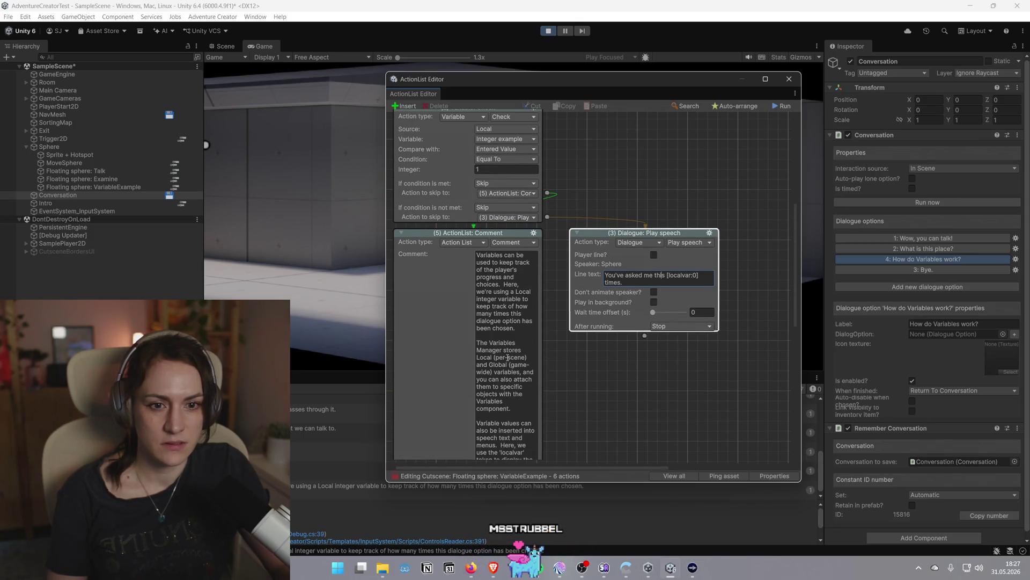
pyautogui.scroll(4, 510, 348)
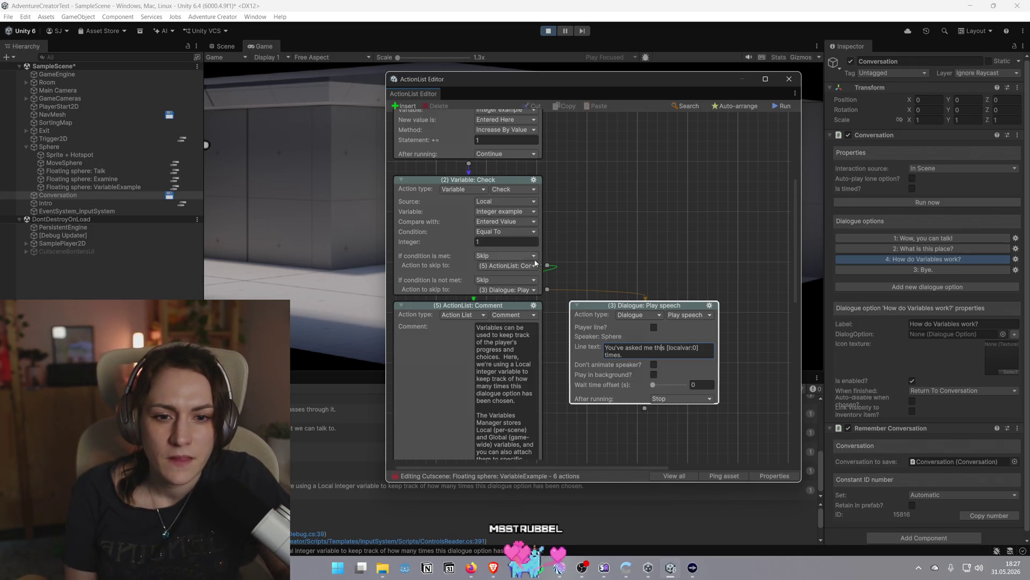
pyautogui.scroll(4, 572, 252)
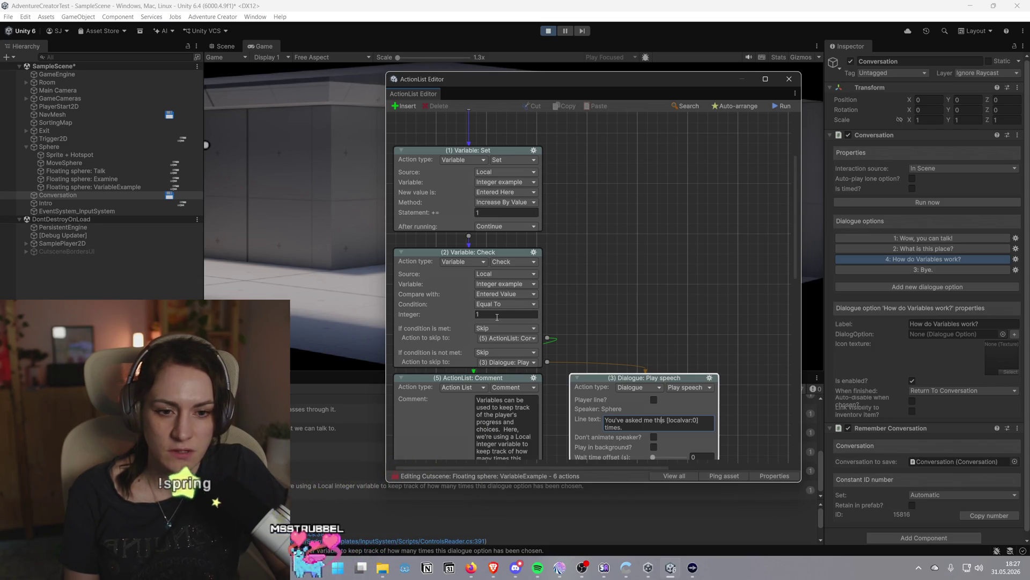
pyautogui.click(523, 340)
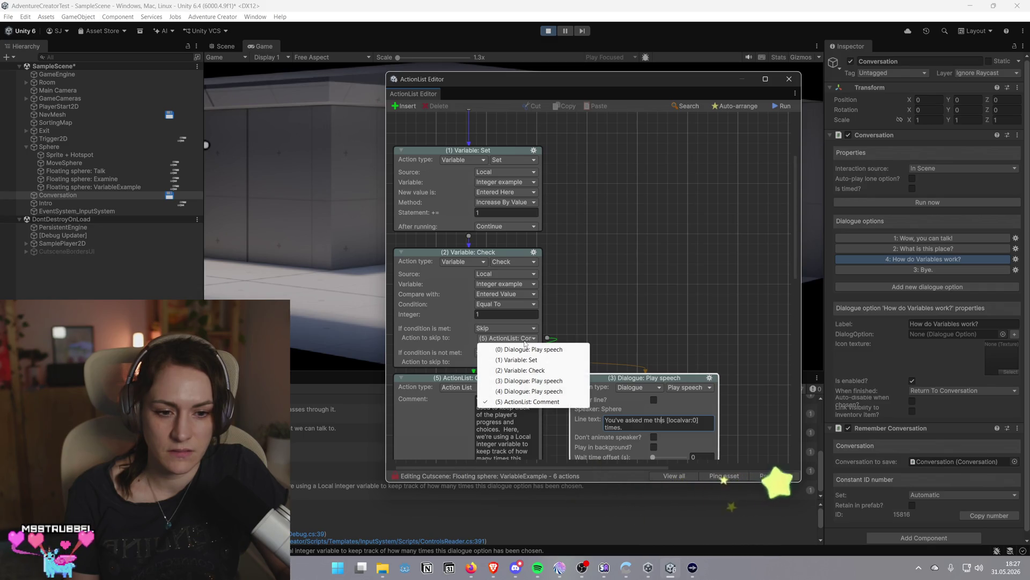
# Review the Check's 'Action to skip to' choices, keeping Comment as the target
pyautogui.click(524, 340)
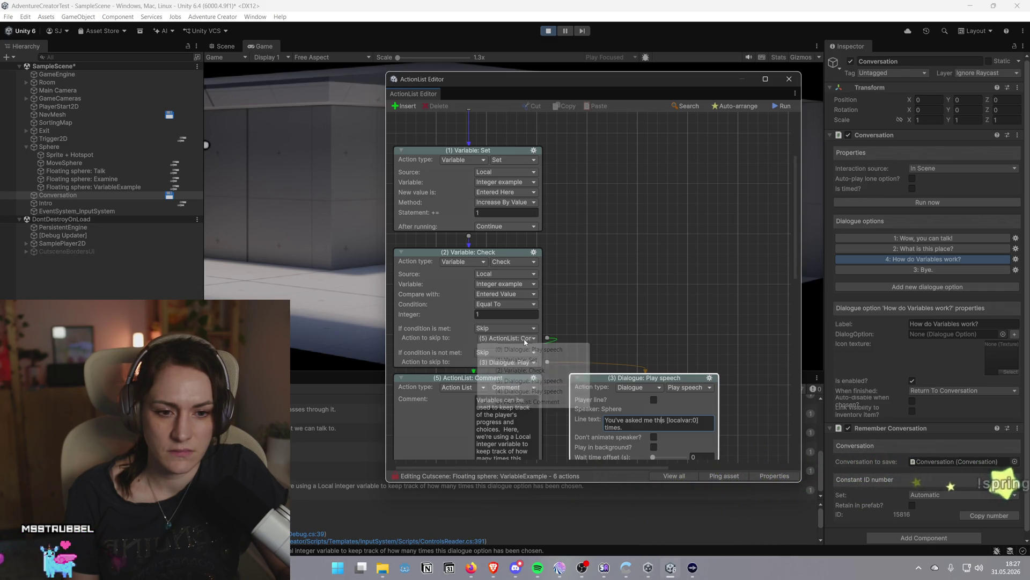
pyautogui.click(525, 339)
pyautogui.click(545, 317)
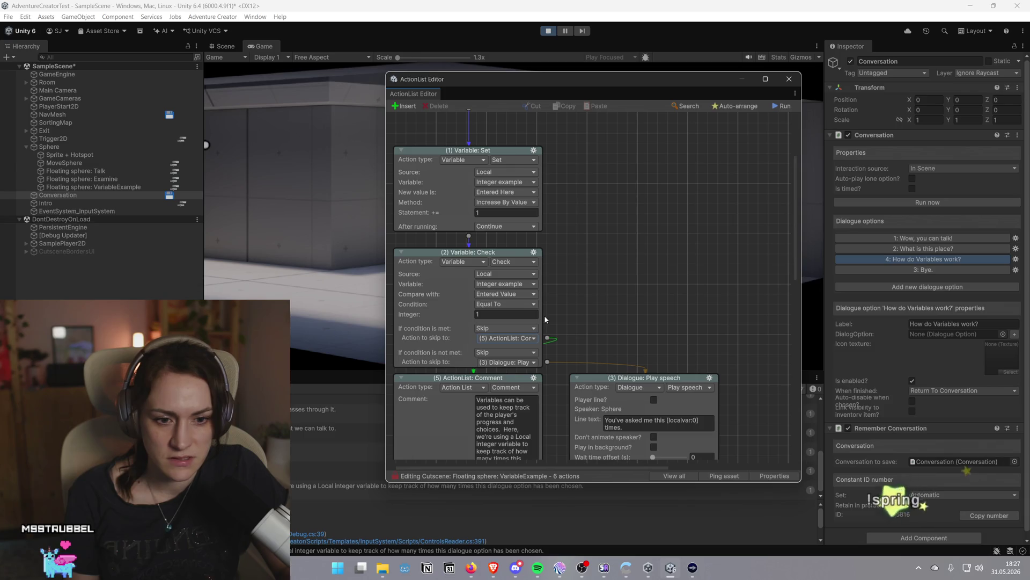
pyautogui.click(523, 340)
pyautogui.click(610, 307)
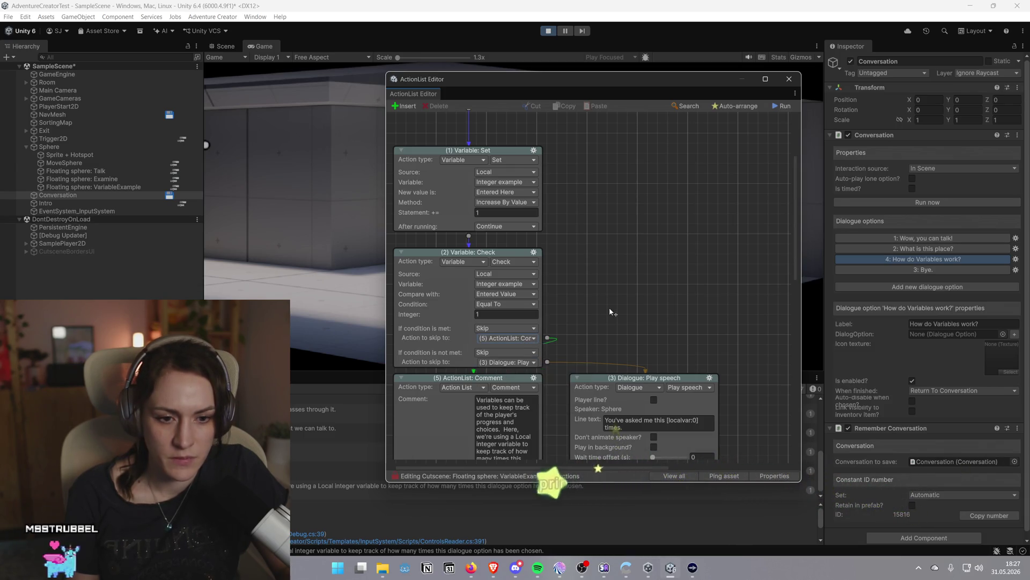
# Drag the (5) ActionList: Comment node further to the right
pyautogui.scroll(-5, 610, 307)
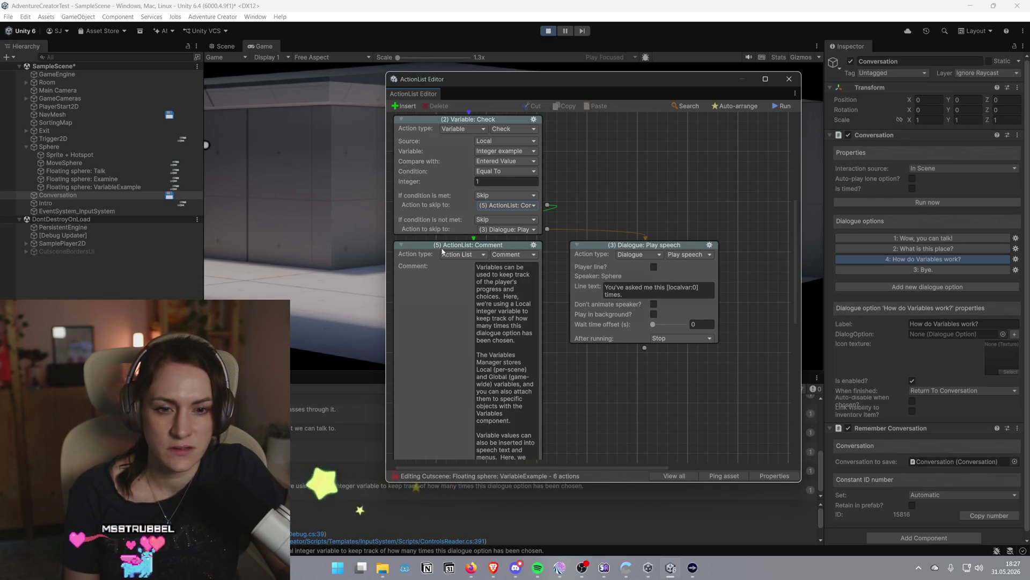
pyautogui.scroll(-3, 479, 336)
pyautogui.scroll(-3, 479, 336)
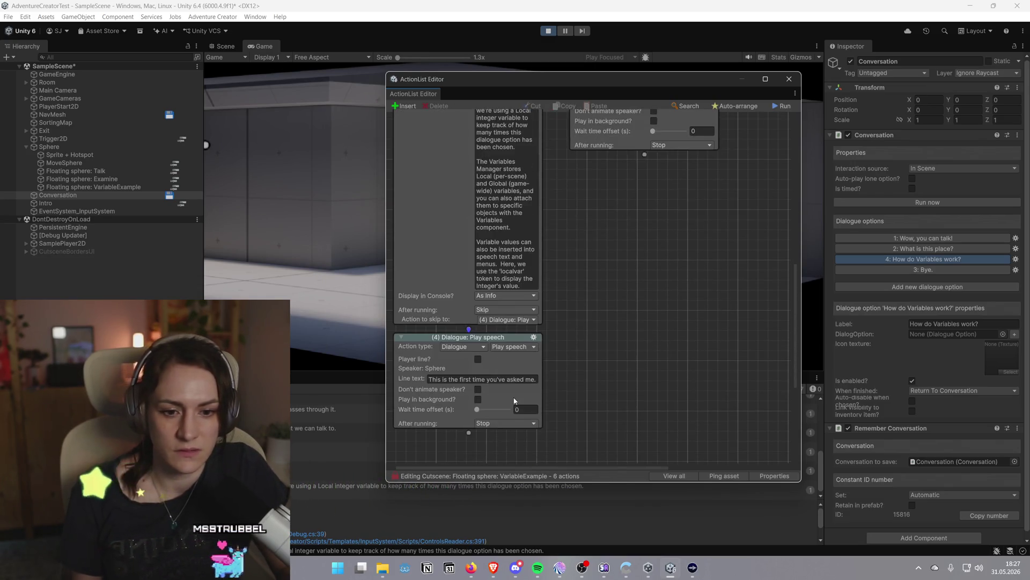
pyautogui.scroll(6, 510, 237)
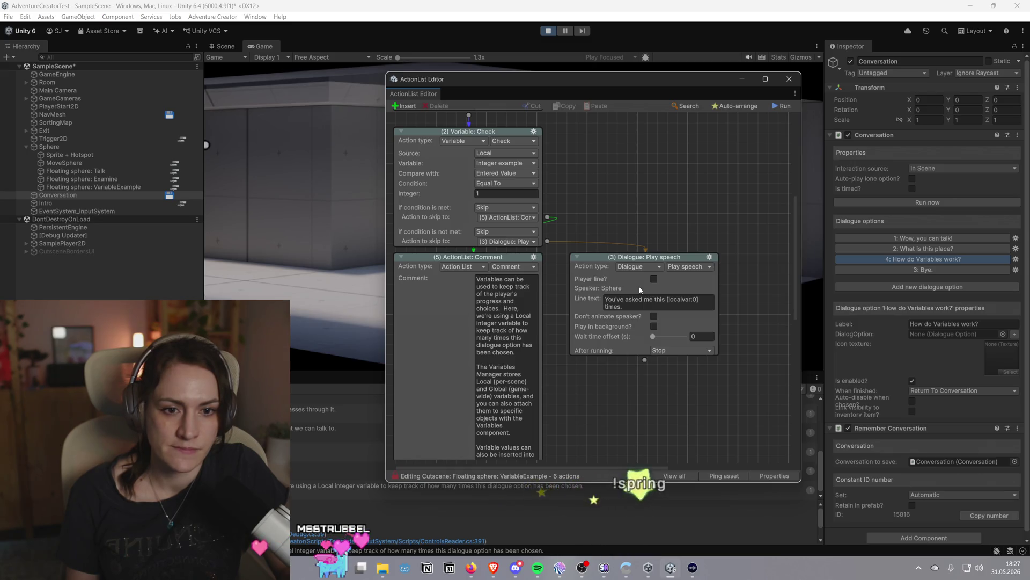
pyautogui.moveTo(512, 256); pyautogui.dragTo(550, 299)
pyautogui.scroll(-2, 550, 295)
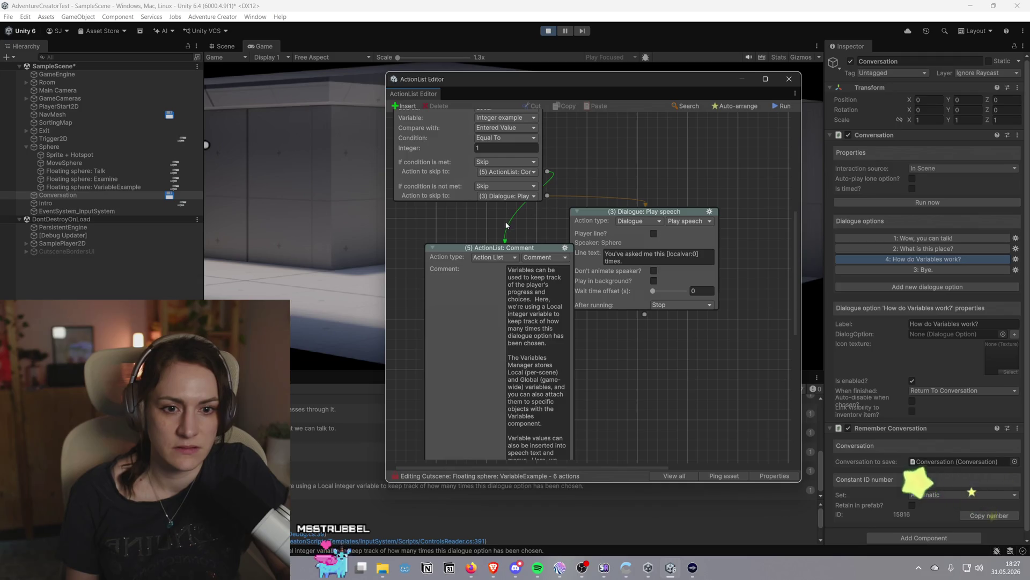
pyautogui.scroll(10, 548, 241)
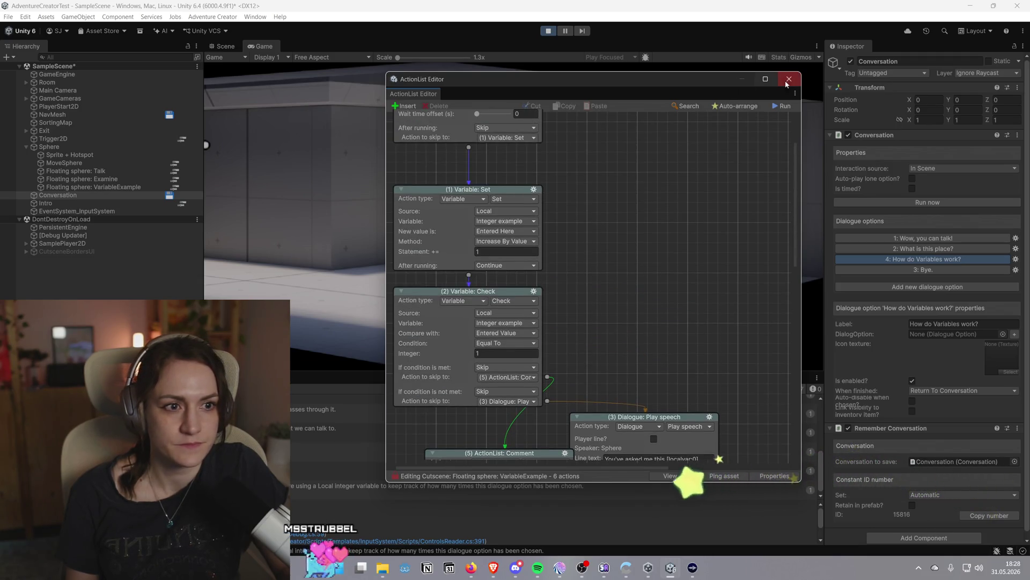
# Close VariableExample, briefly open the Examine interaction, then open the Floating sphere: Talk action list
pyautogui.click(789, 79)
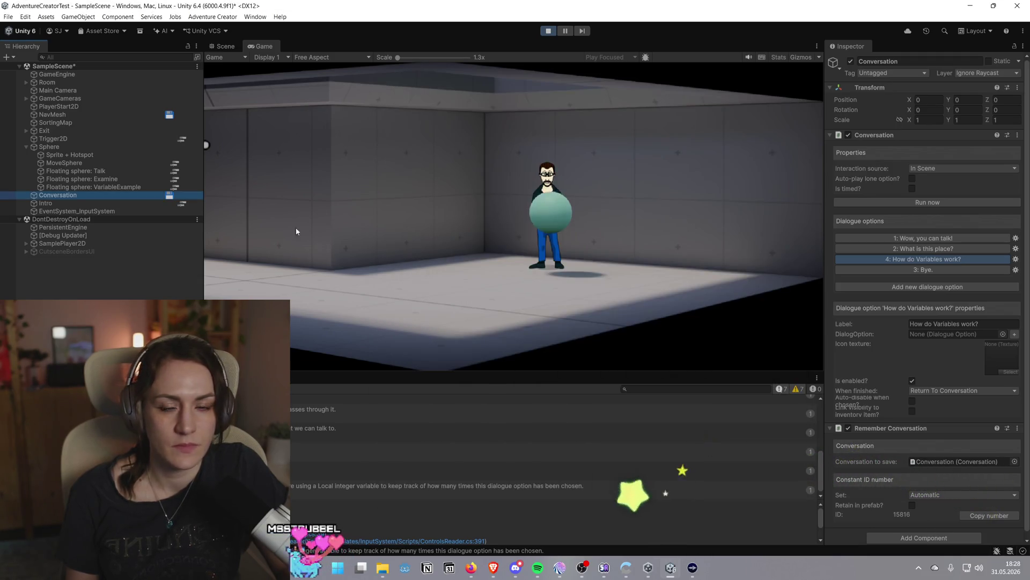
pyautogui.click(174, 180)
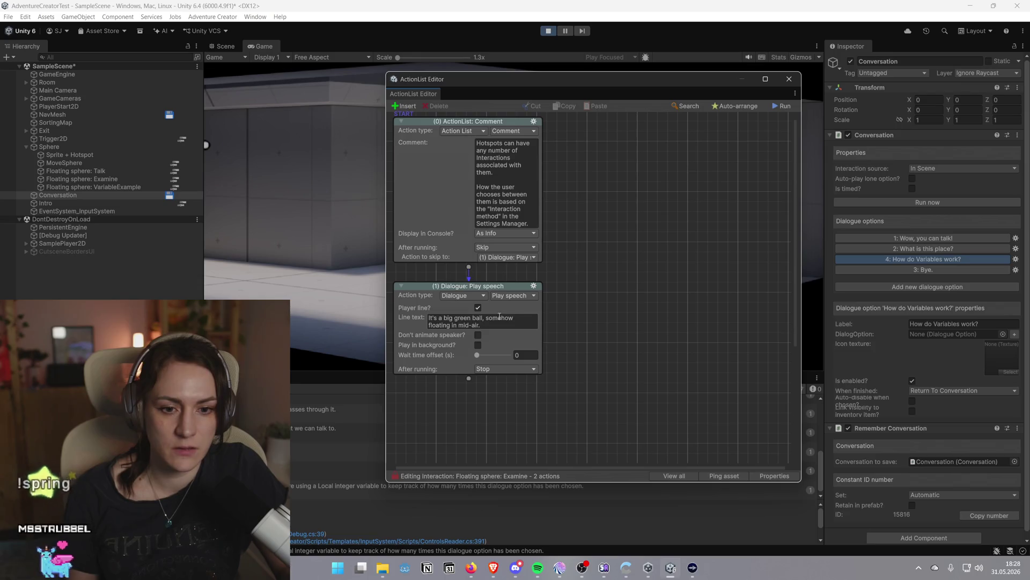
pyautogui.click(177, 176)
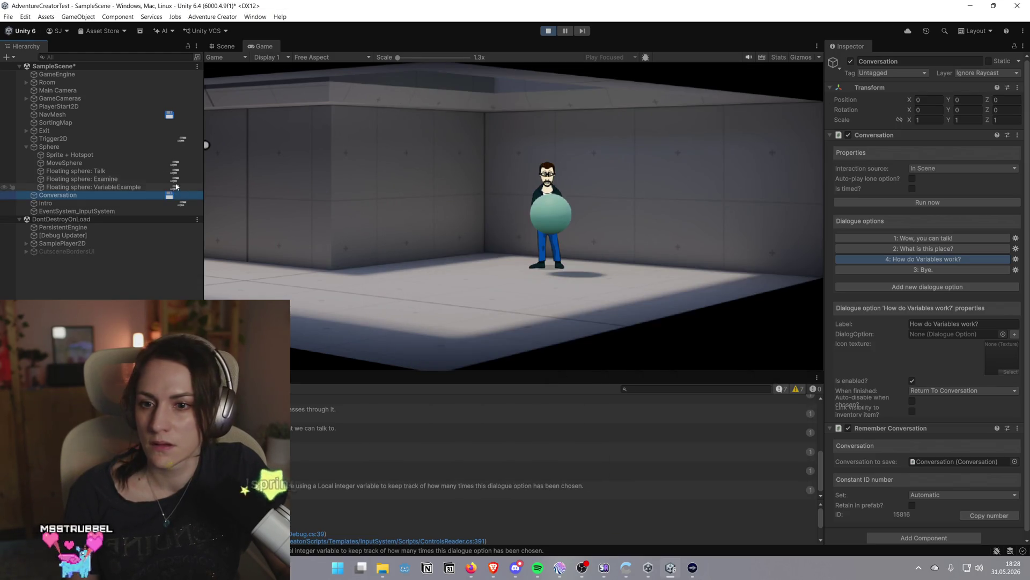
pyautogui.click(176, 172)
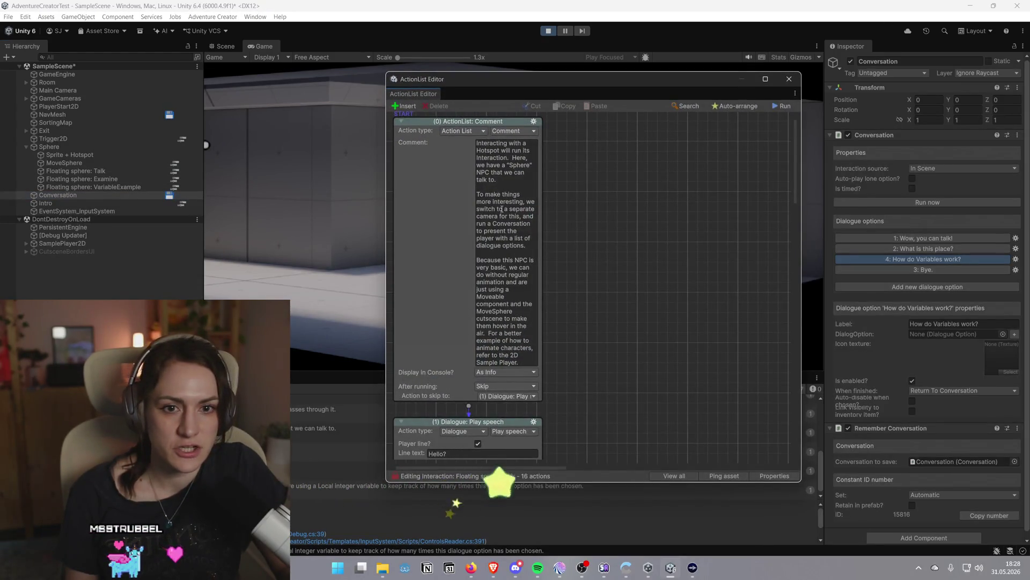
# Scroll through the Talk nodes and check the Wait action's skip target without changing it
pyautogui.scroll(-10, 501, 208)
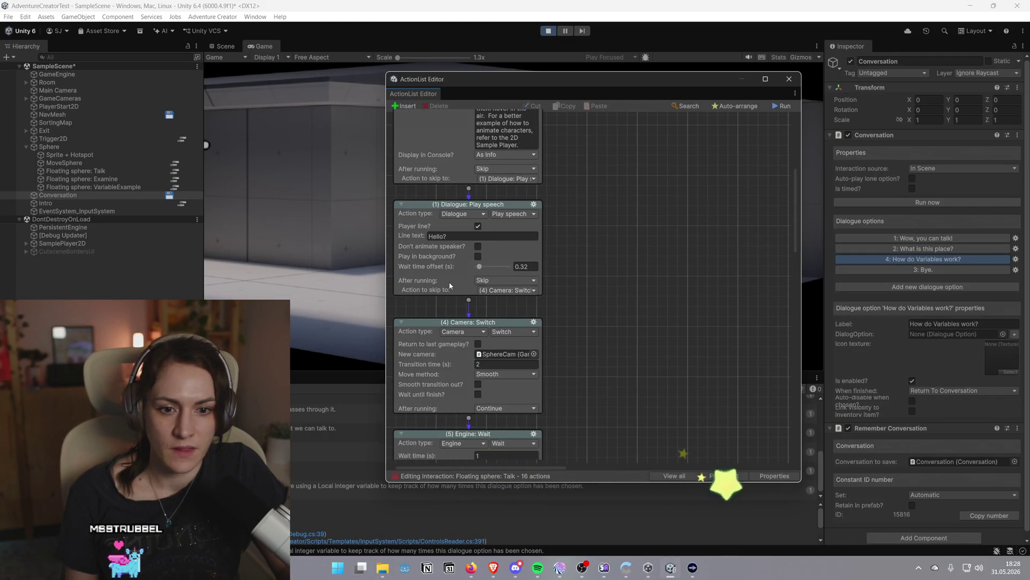
pyautogui.scroll(-3, 456, 295)
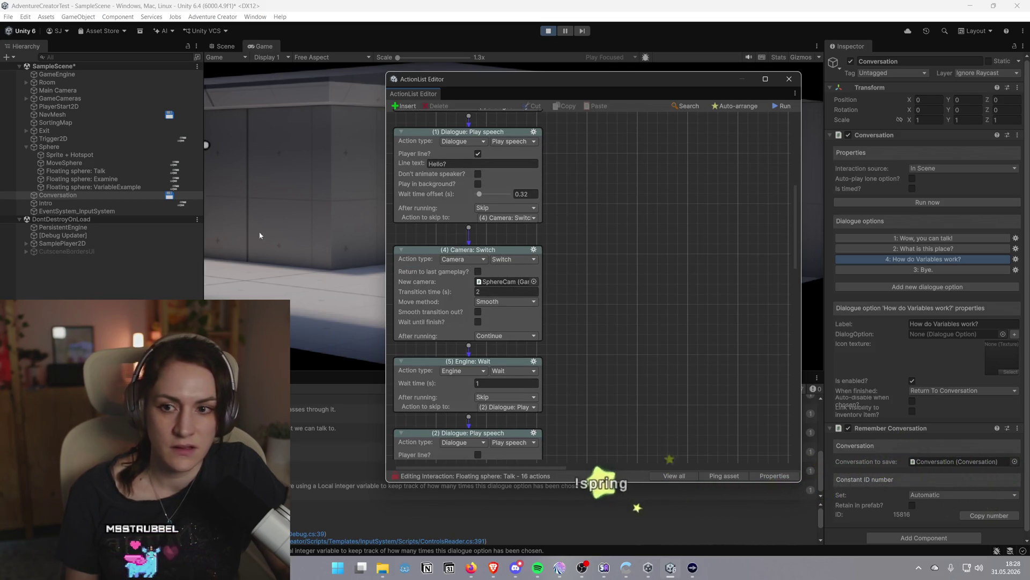
pyautogui.scroll(-3, 589, 263)
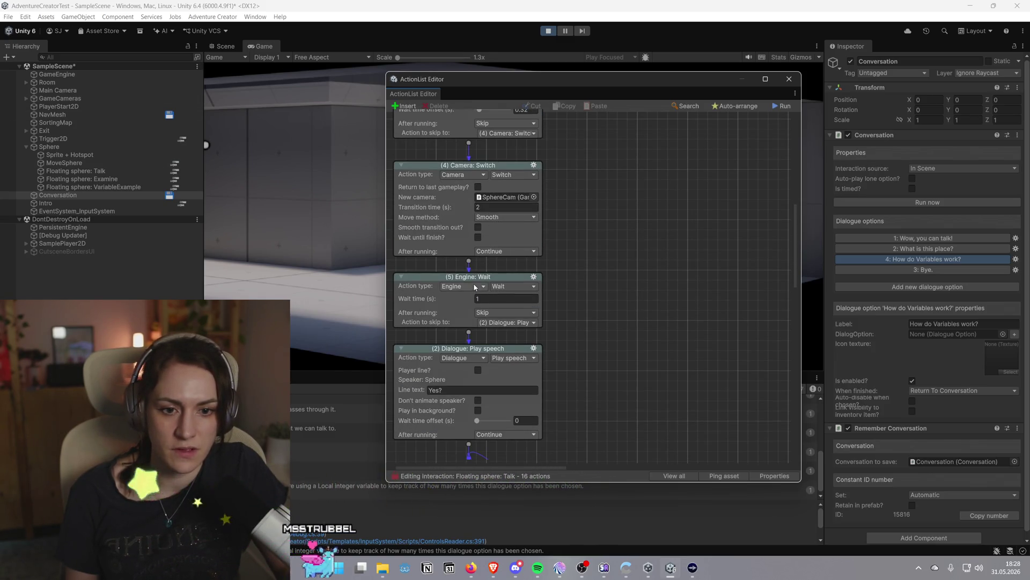
pyautogui.scroll(-2, 469, 299)
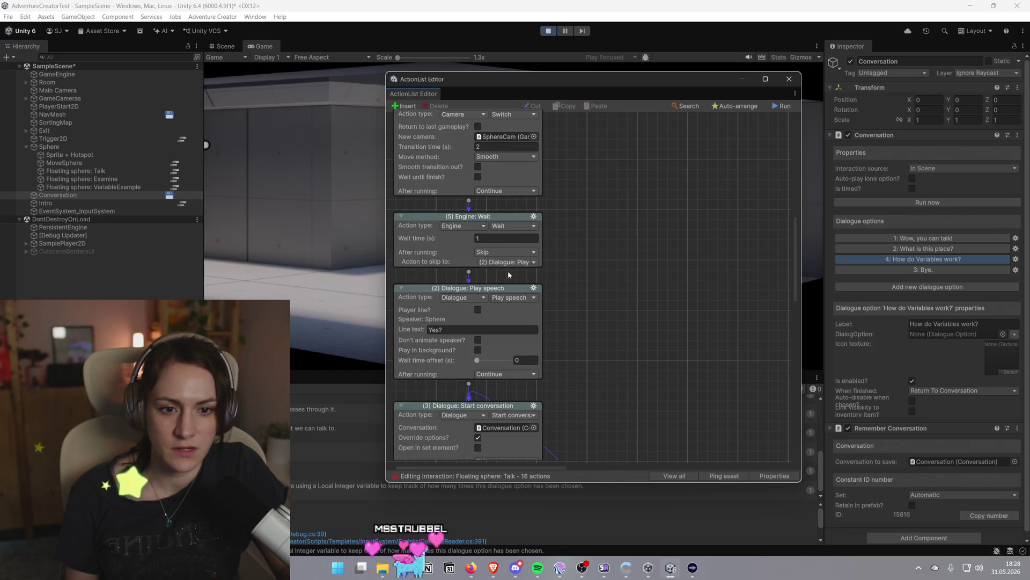
pyautogui.click(530, 263)
pyautogui.press('Escape')
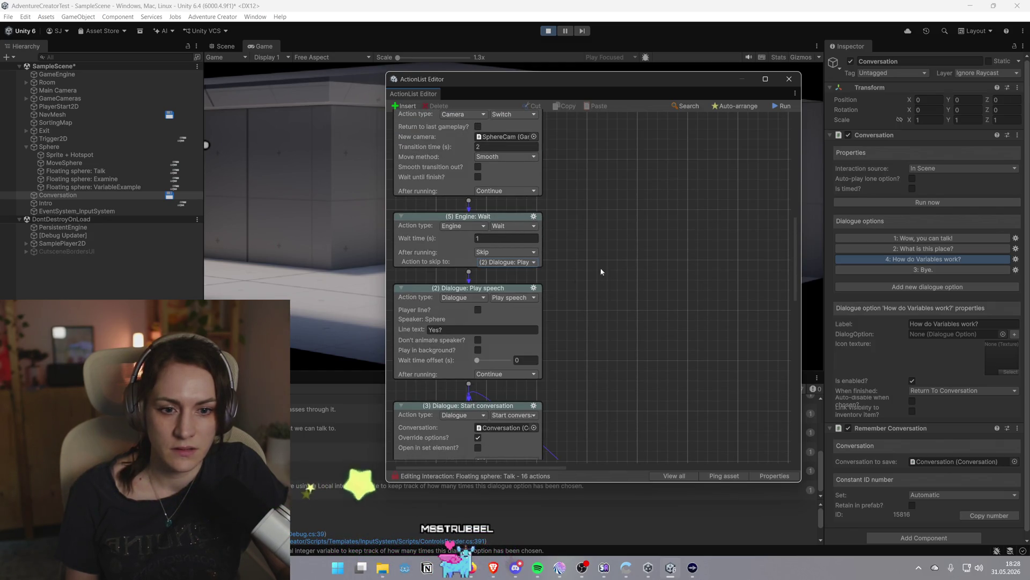
# Widen the ActionList Editor to show more of the Talk conversation nodes
pyautogui.scroll(-1, 499, 310)
pyautogui.scroll(-4, 510, 257)
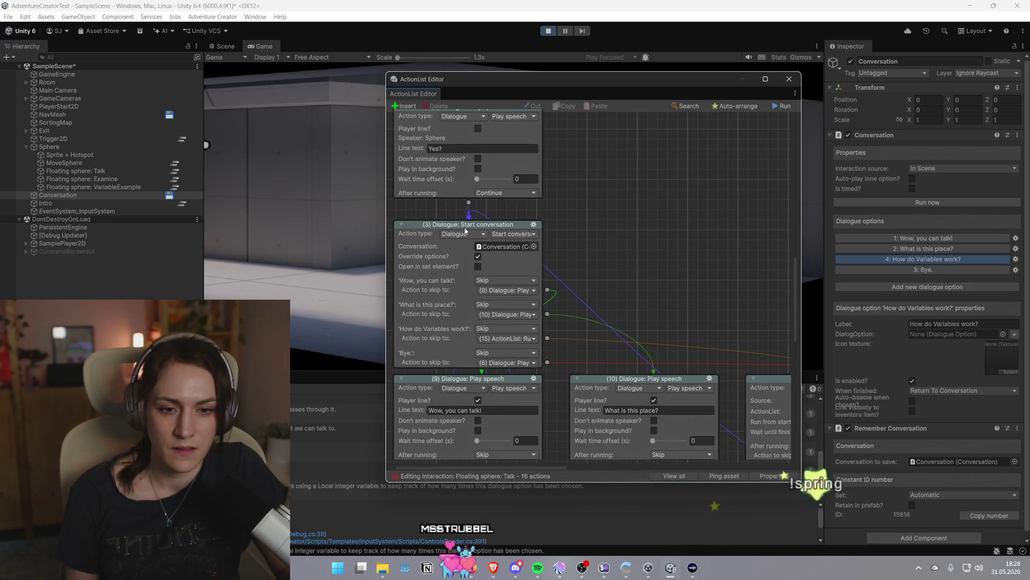
pyautogui.scroll(-2, 614, 247)
pyautogui.scroll(-1, 603, 256)
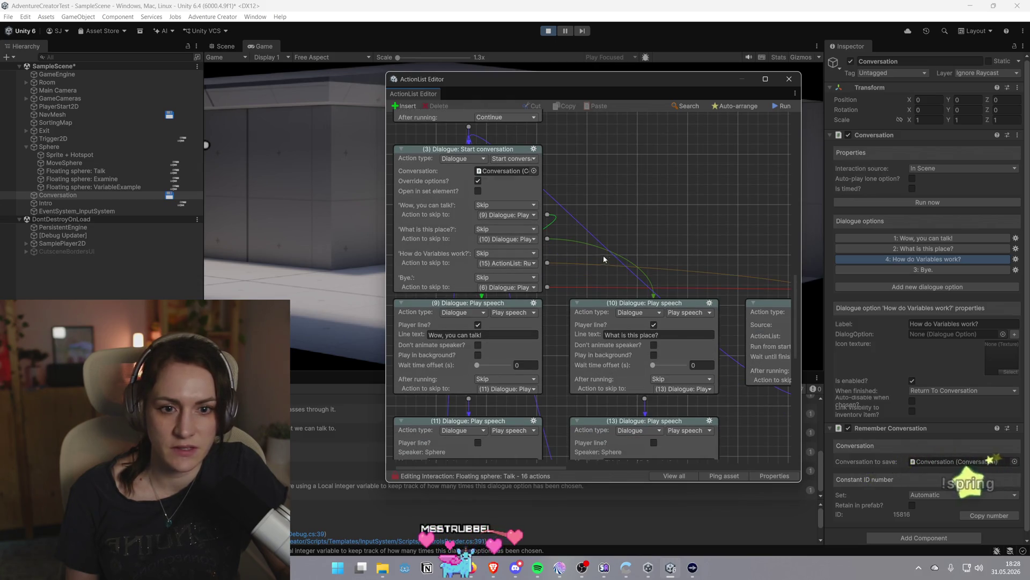
pyautogui.moveTo(385, 194); pyautogui.dragTo(246, 194)
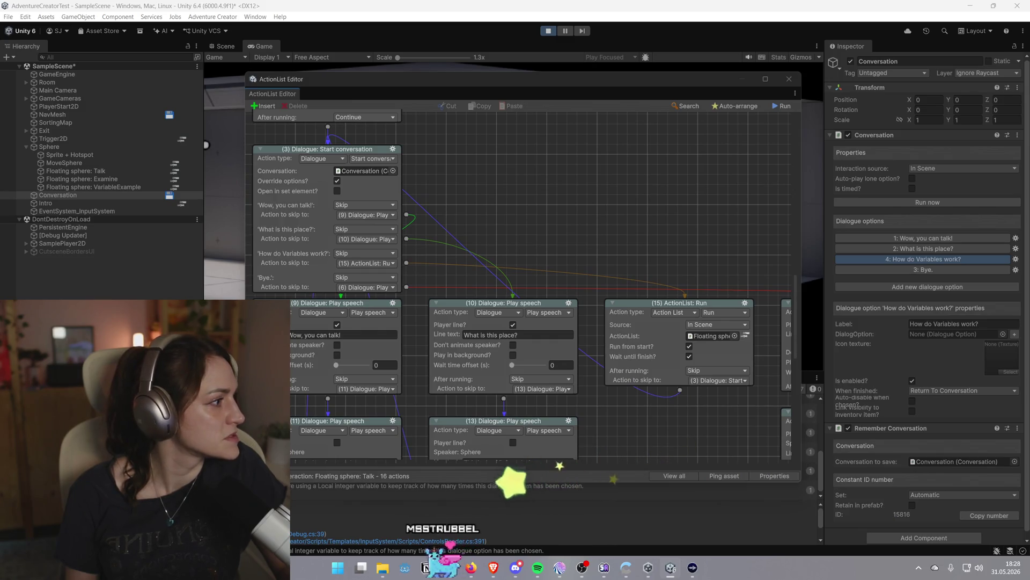
pyautogui.scroll(-1, 552, 246)
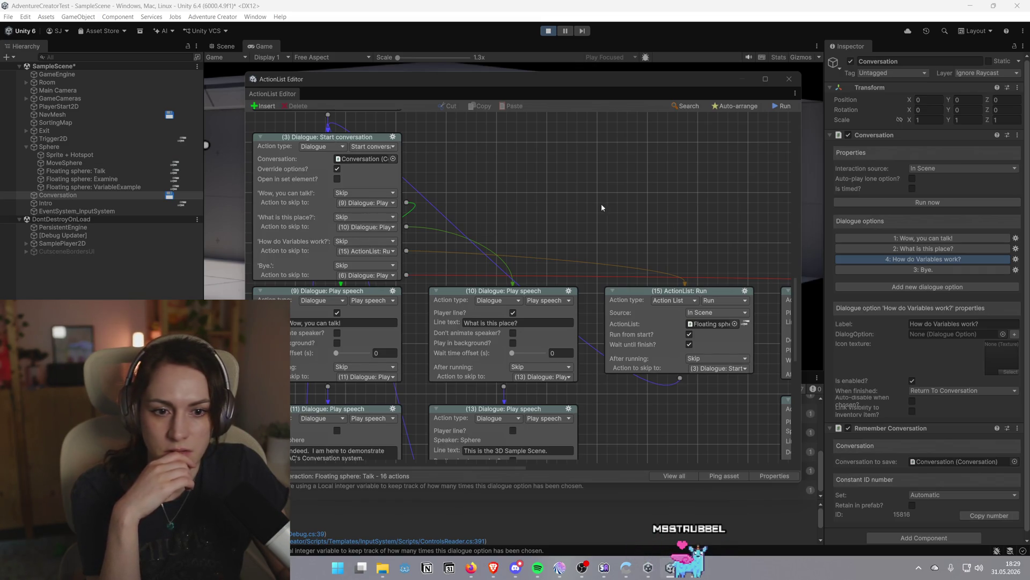
pyautogui.scroll(1, 550, 211)
pyautogui.scroll(1, 663, 207)
pyautogui.scroll(-2, 662, 207)
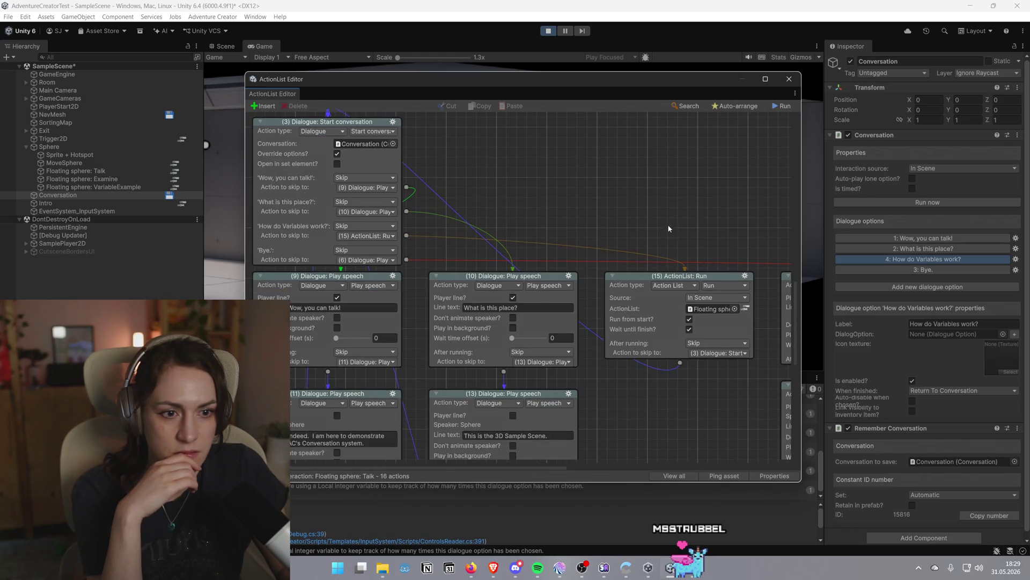
# Bring up and dismiss the canvas graph options, then pan the Talk graph
pyautogui.rightClick(652, 230)
pyautogui.click(642, 200)
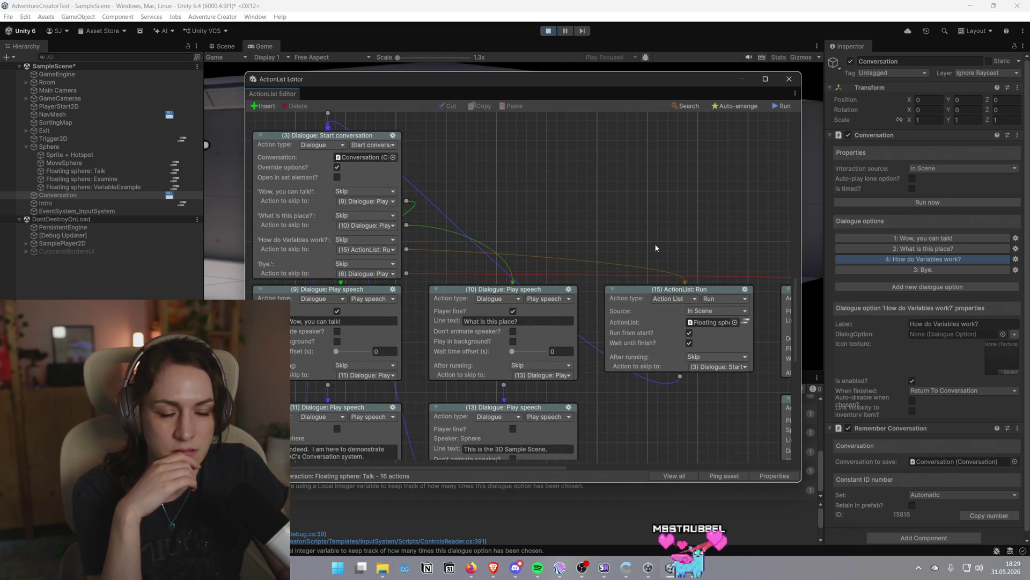
pyautogui.moveTo(655, 244); pyautogui.dragTo(600, 228)
pyautogui.scroll(-5, 741, 404)
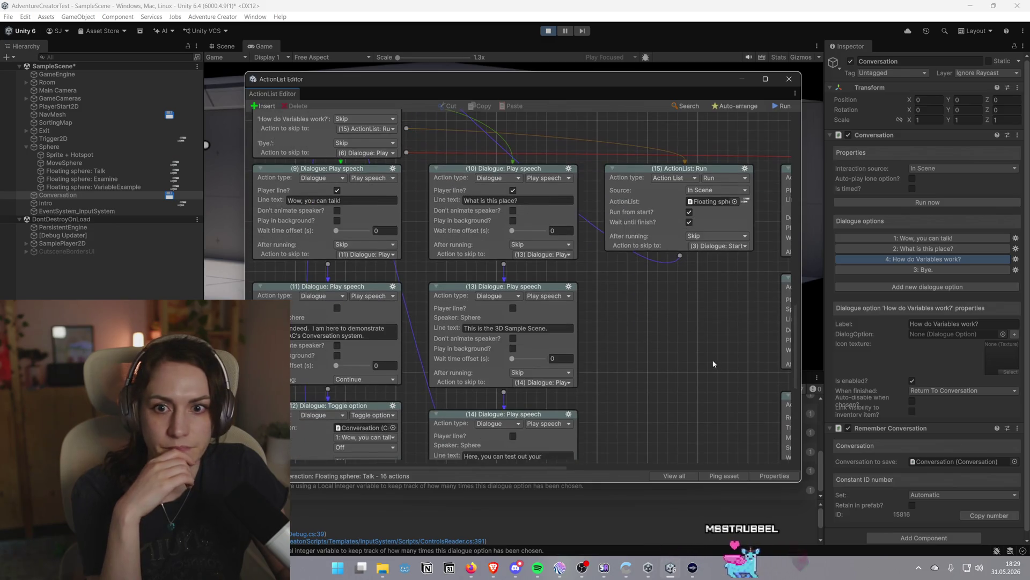
pyautogui.scroll(2, 721, 361)
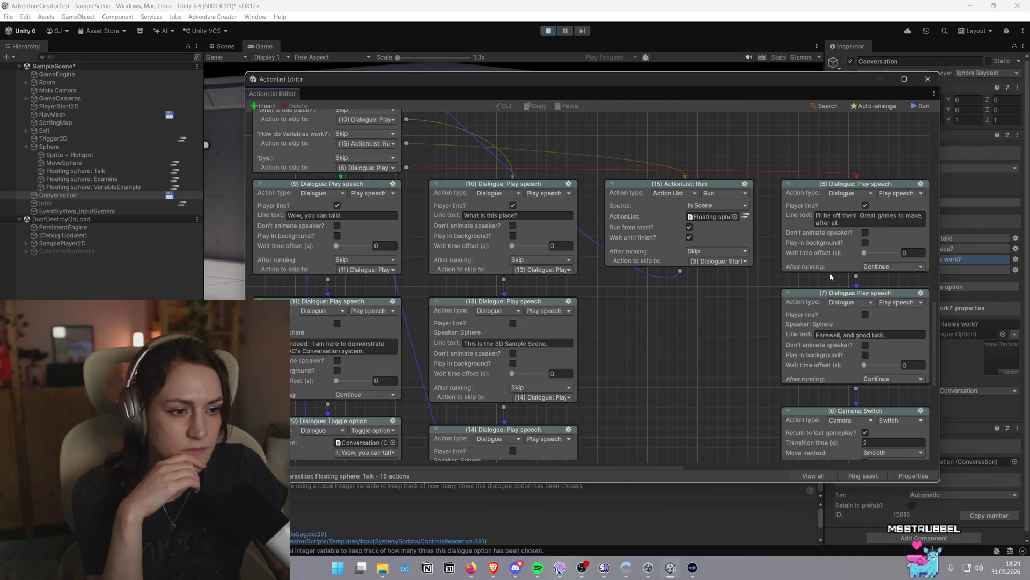
# Bring up the add-action options on the Talk canvas and dismiss them without adding anything
pyautogui.scroll(-1, 831, 277)
pyautogui.scroll(2, 752, 293)
pyautogui.rightClick(725, 309)
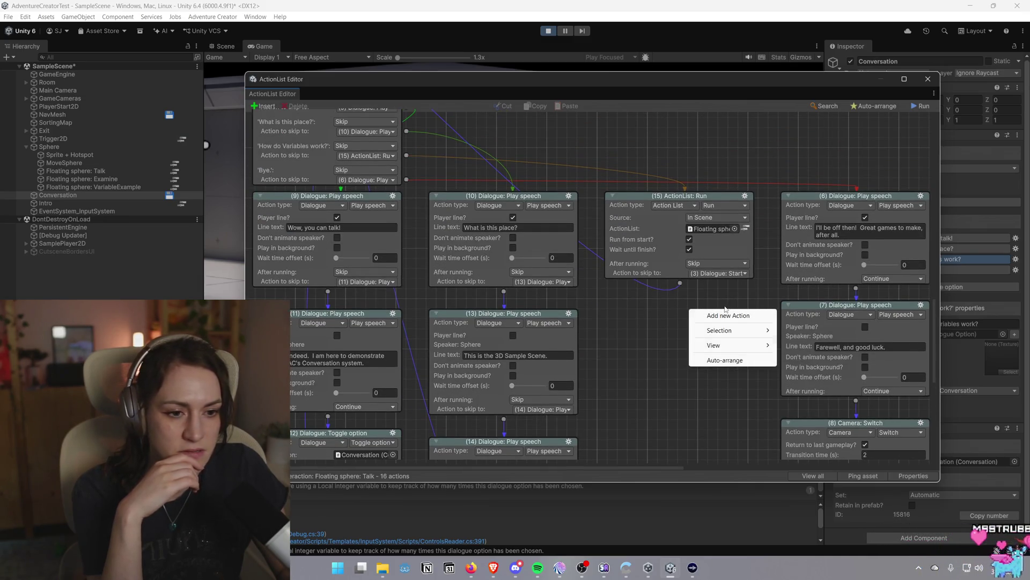
pyautogui.click(656, 326)
# Scroll through the remaining Talk dialogue branches, then close the action list
pyautogui.scroll(-1, 716, 334)
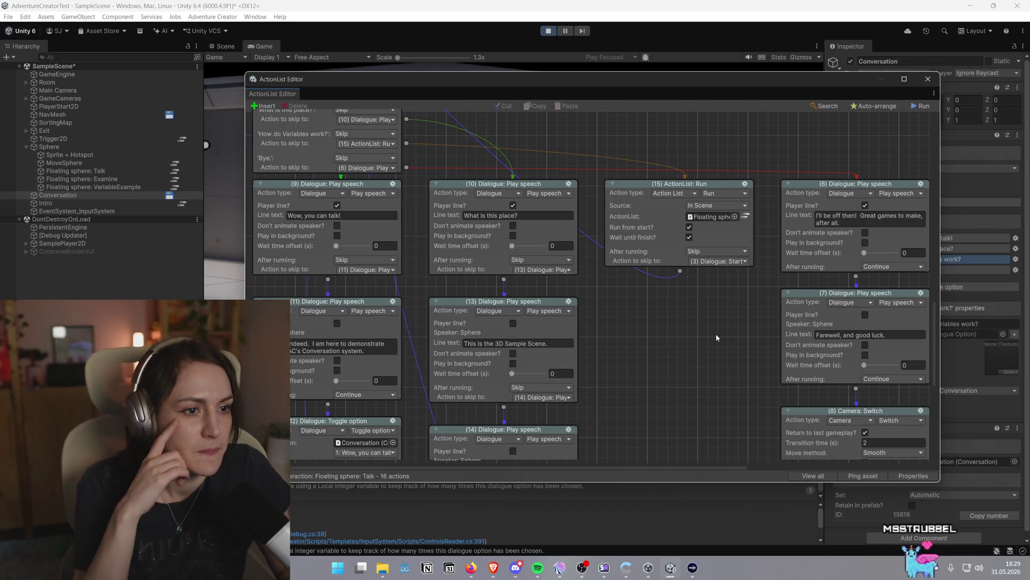
pyautogui.scroll(-3, 716, 334)
pyautogui.scroll(3, 716, 334)
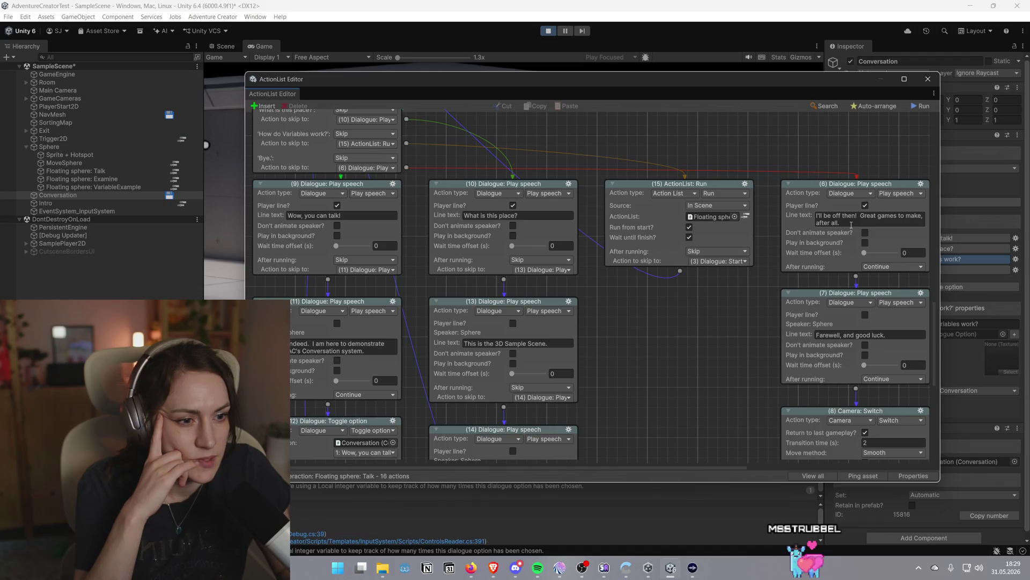
pyautogui.scroll(-8, 785, 262)
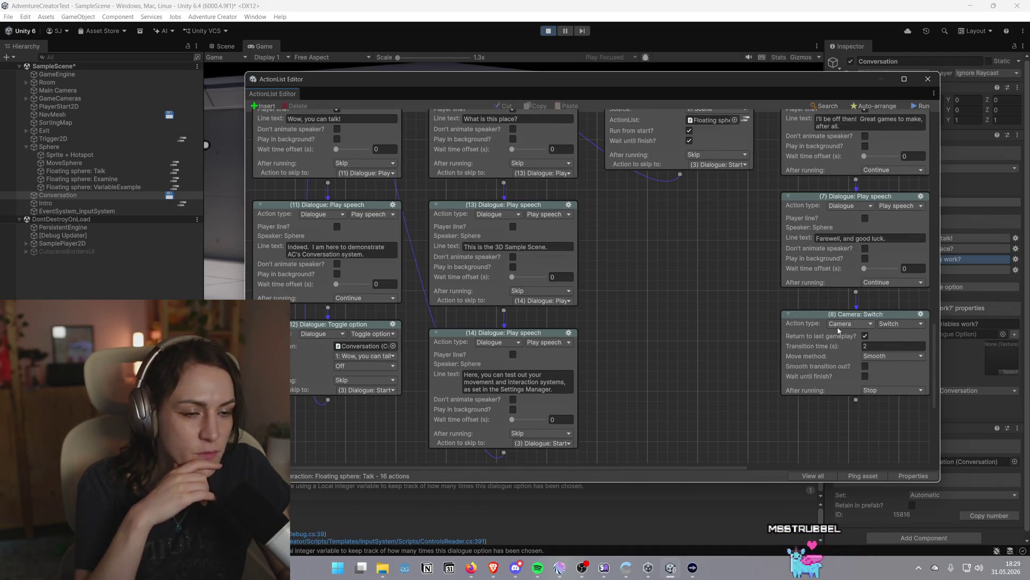
pyautogui.scroll(2, 839, 330)
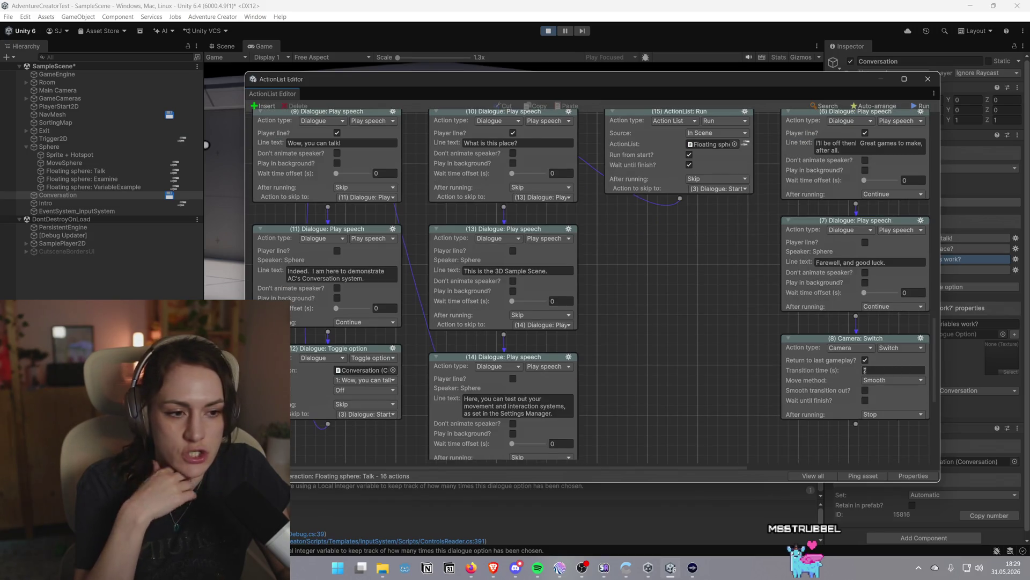
pyautogui.scroll(2, 820, 388)
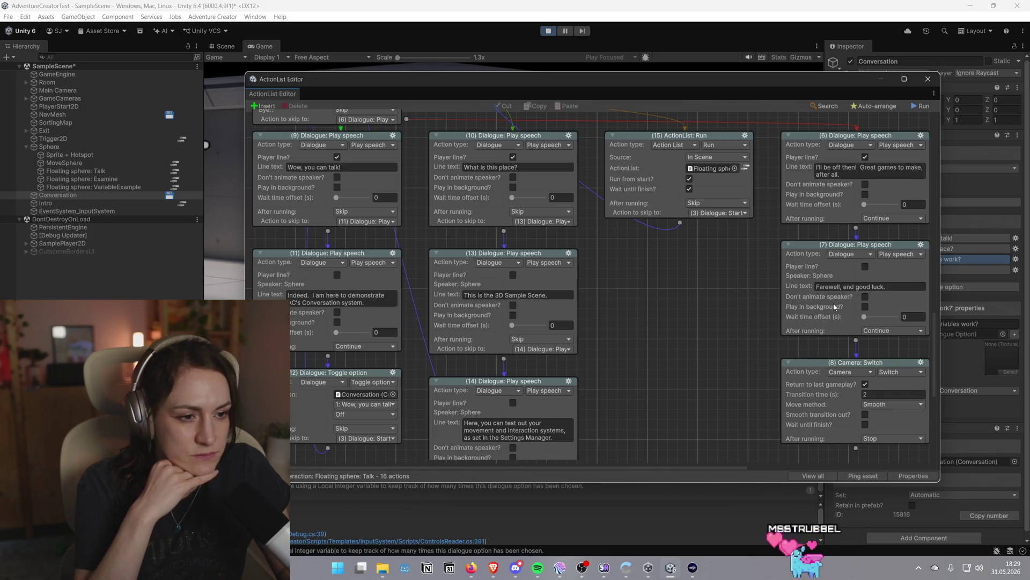
pyautogui.scroll(1, 775, 318)
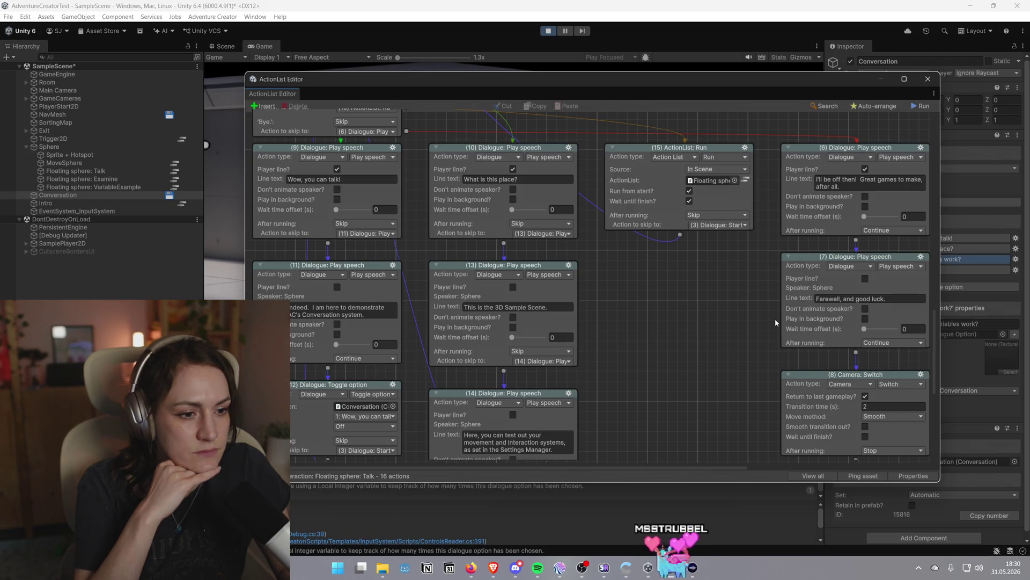
pyautogui.scroll(-2, 776, 319)
pyautogui.scroll(-1, 775, 318)
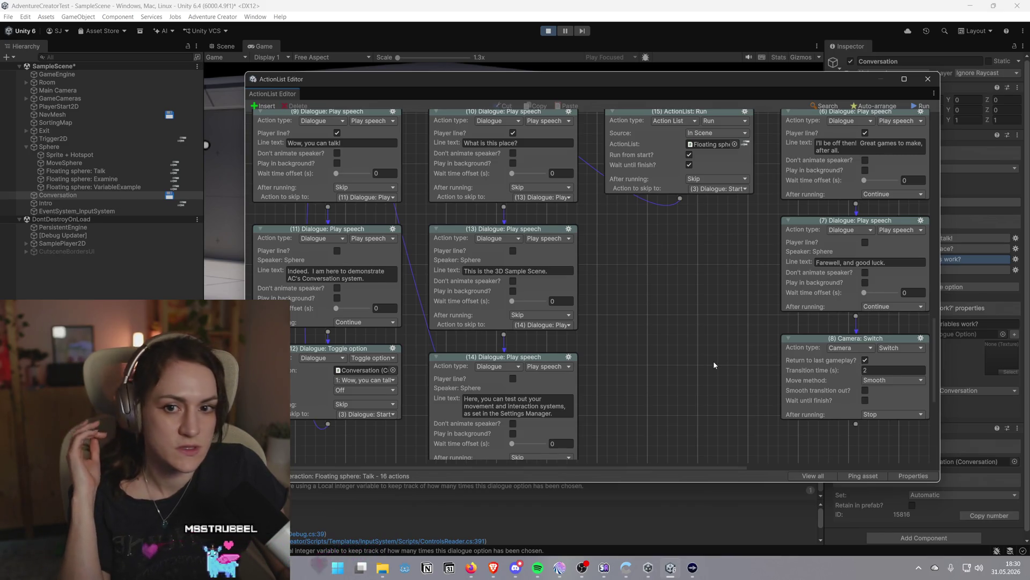
pyautogui.scroll(5, 714, 362)
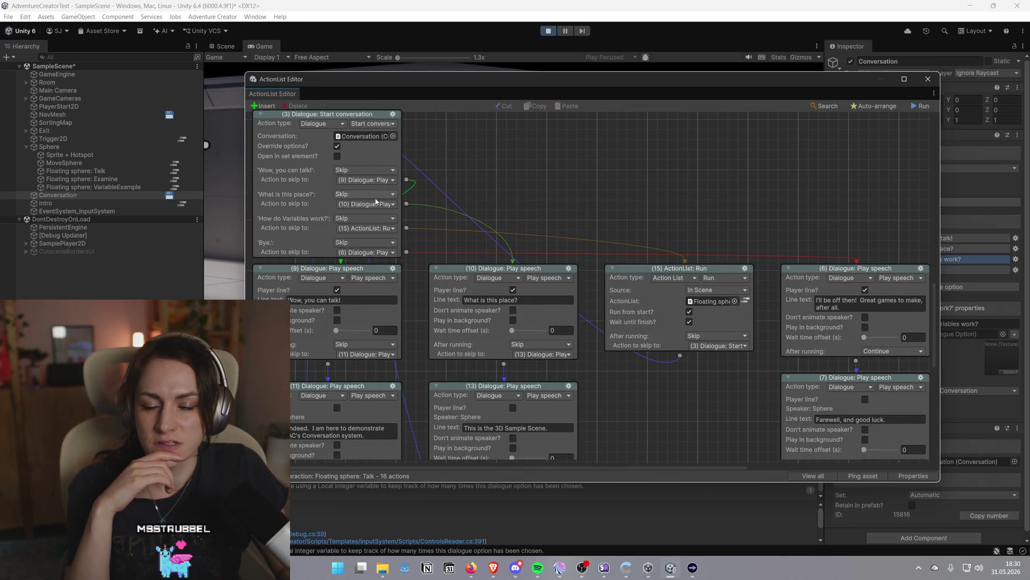
pyautogui.scroll(-4, 380, 235)
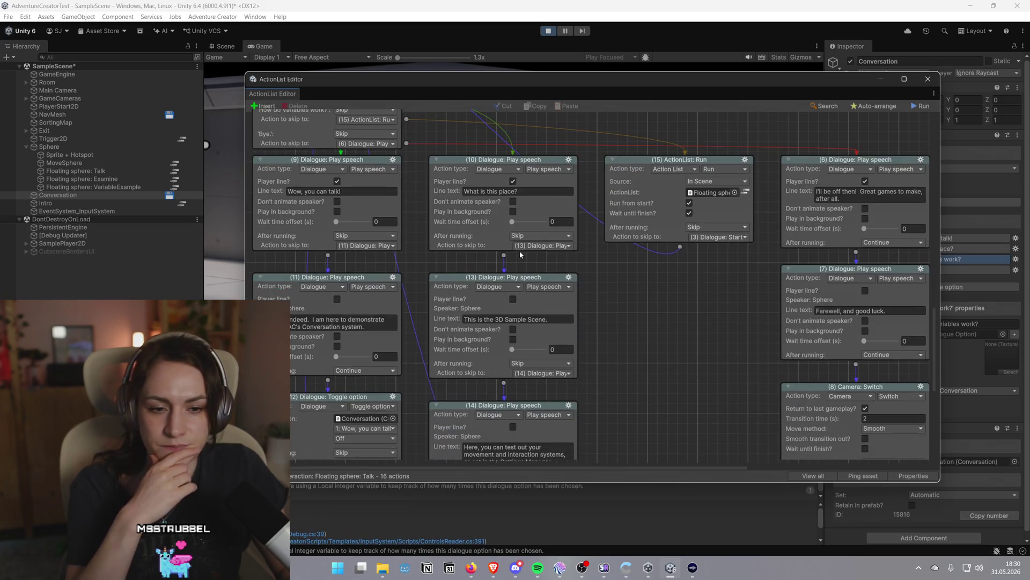
pyautogui.scroll(-2, 532, 174)
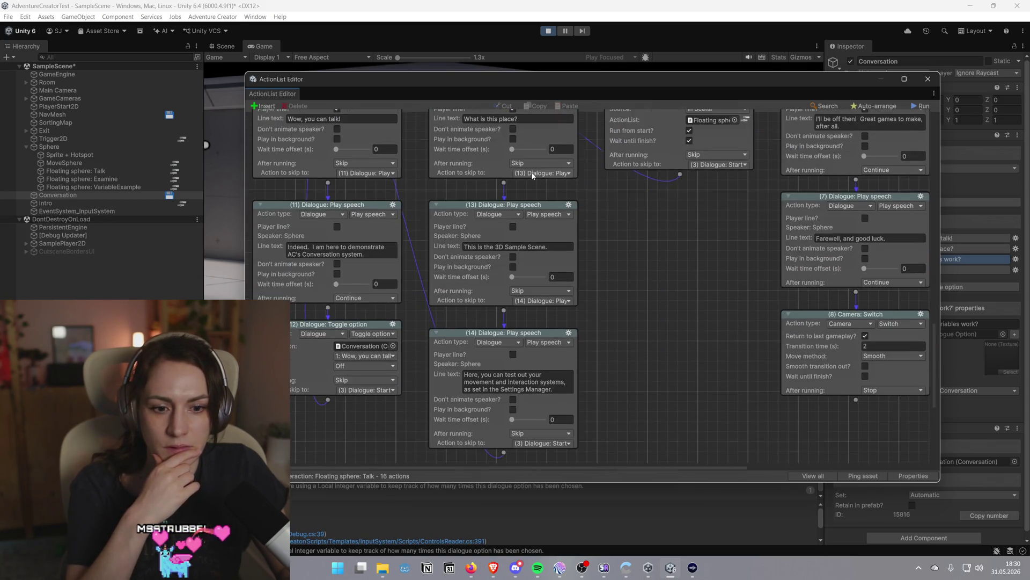
pyautogui.scroll(-1, 532, 175)
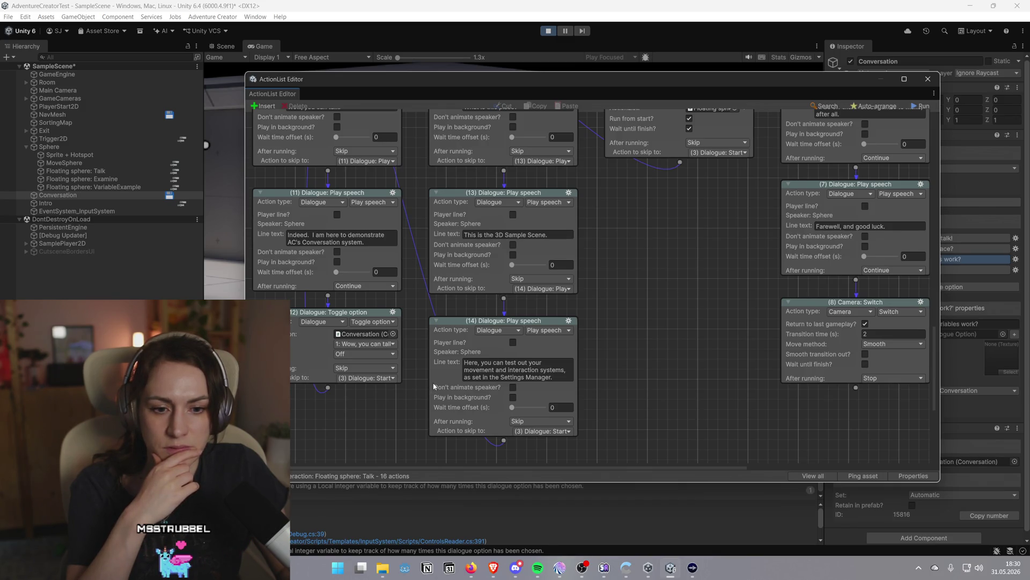
pyautogui.scroll(8, 434, 386)
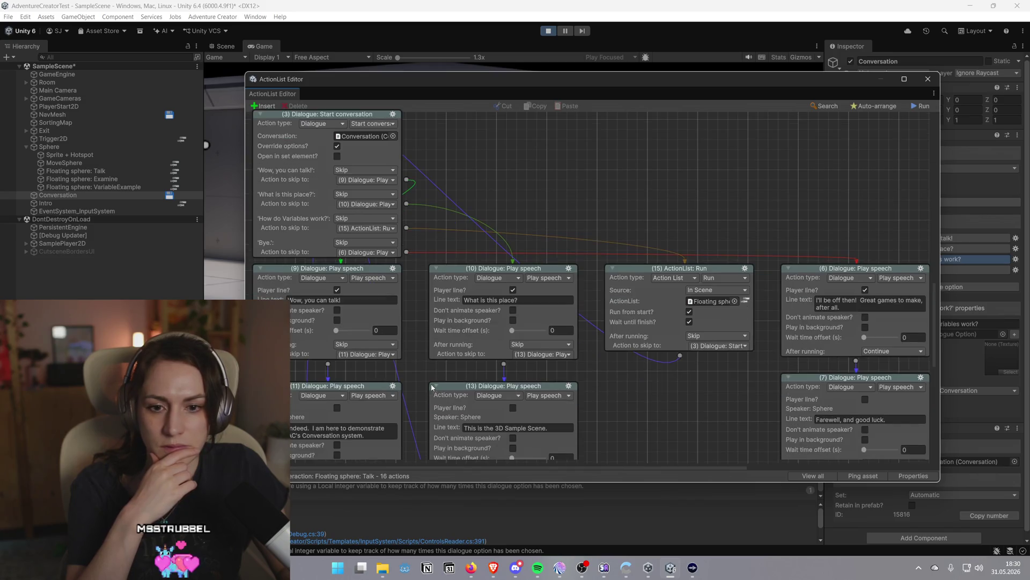
pyautogui.scroll(-8, 432, 386)
pyautogui.scroll(5, 358, 378)
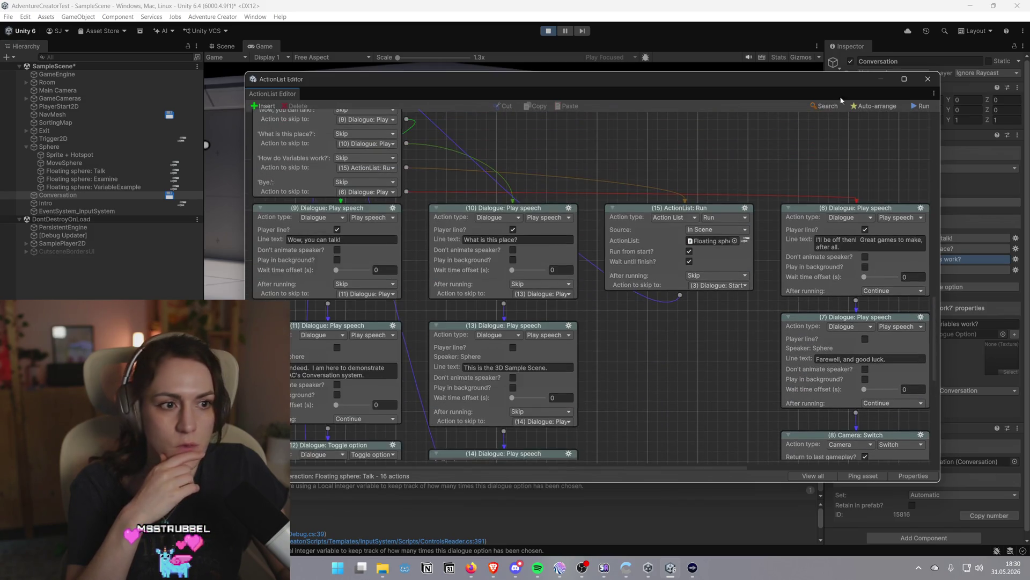
pyautogui.click(928, 79)
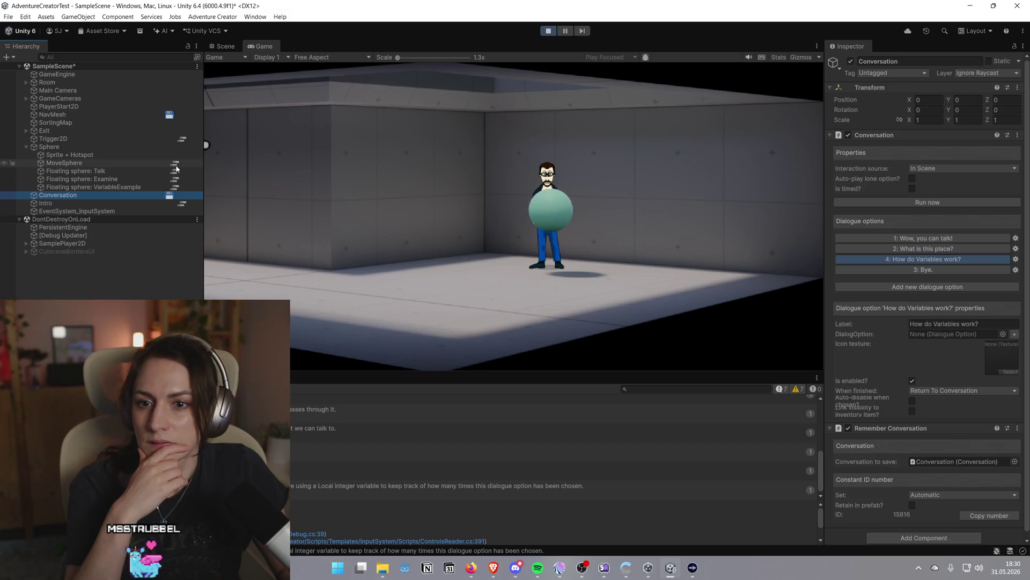
# Open the MoveSphere cutscene's action list and shift the window slightly right
pyautogui.click(176, 165)
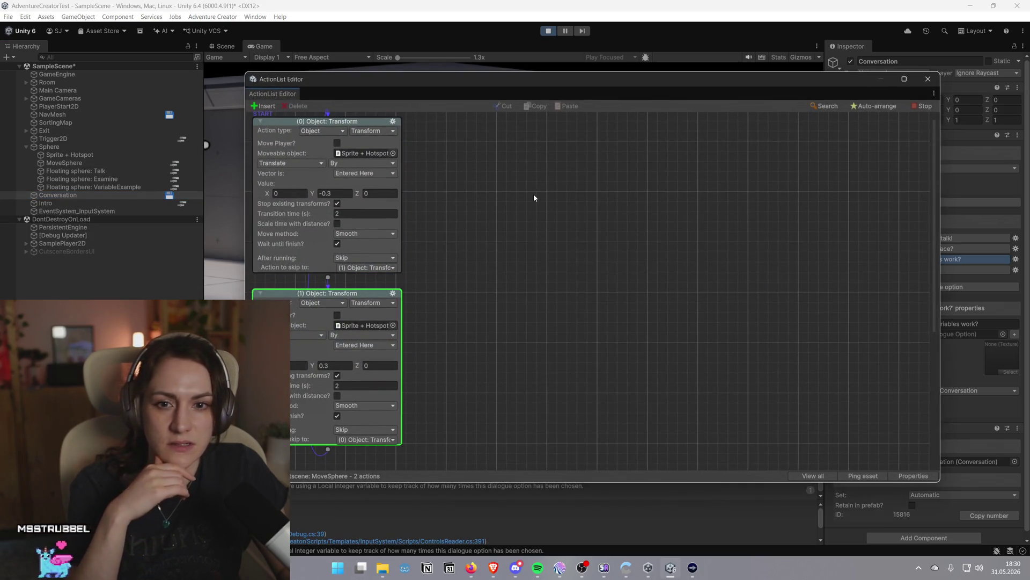
pyautogui.moveTo(579, 80); pyautogui.dragTo(658, 89)
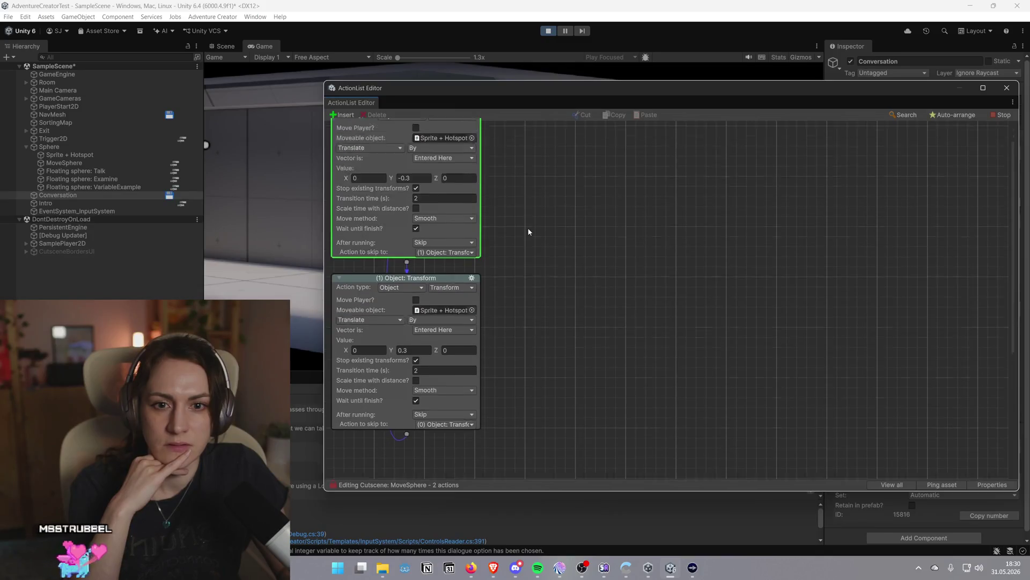
pyautogui.scroll(2, 529, 232)
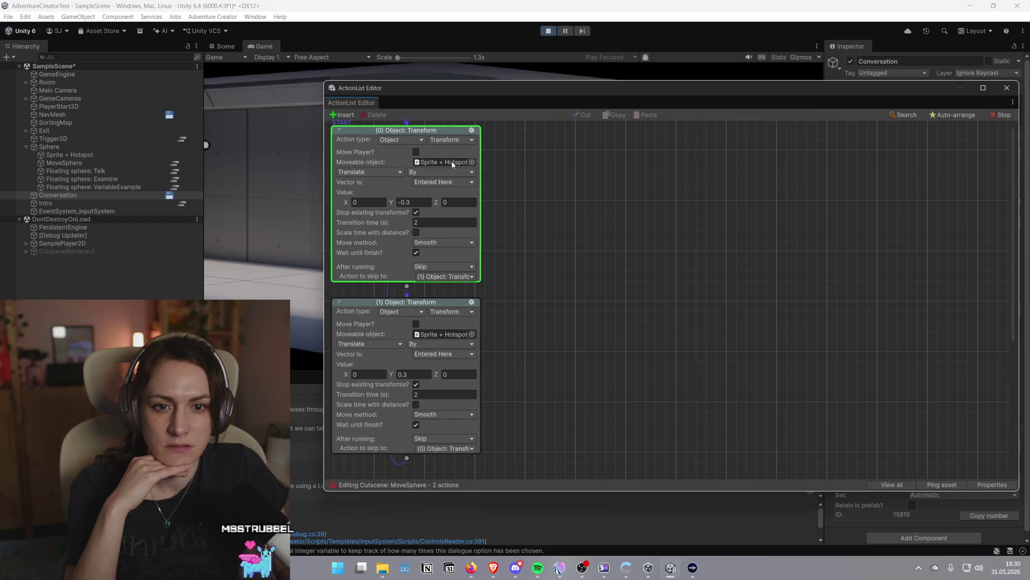
# Confirm action (0) moves Sprite + Hotspot, then move the editor down and show the Scene view
pyautogui.click(472, 162)
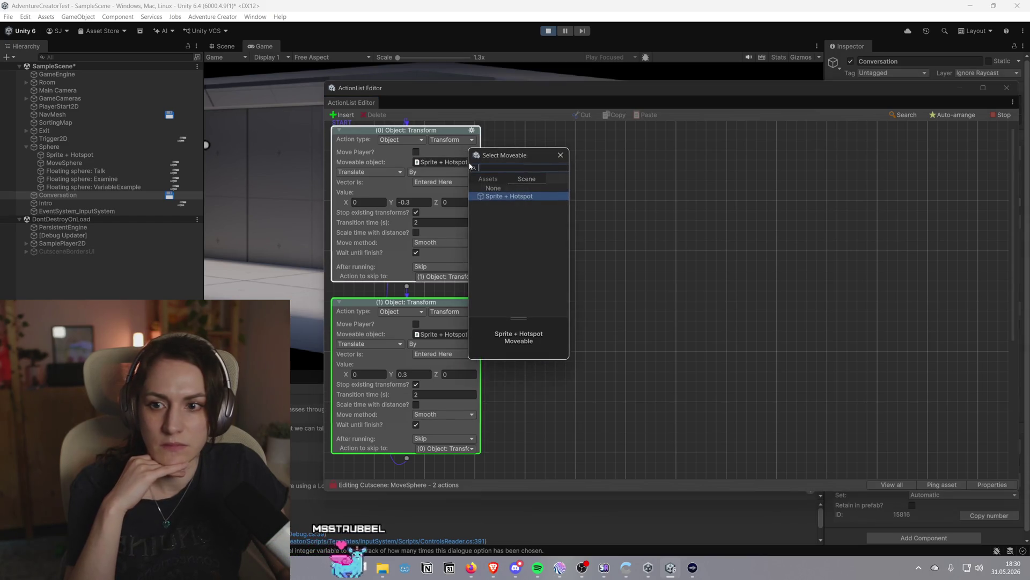
pyautogui.click(631, 197)
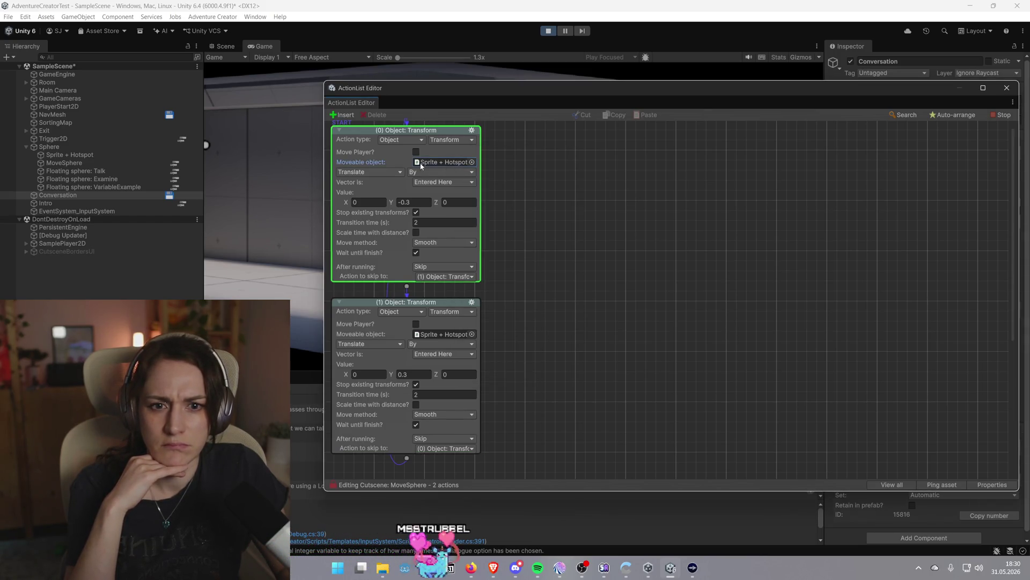
pyautogui.click(472, 162)
pyautogui.click(465, 165)
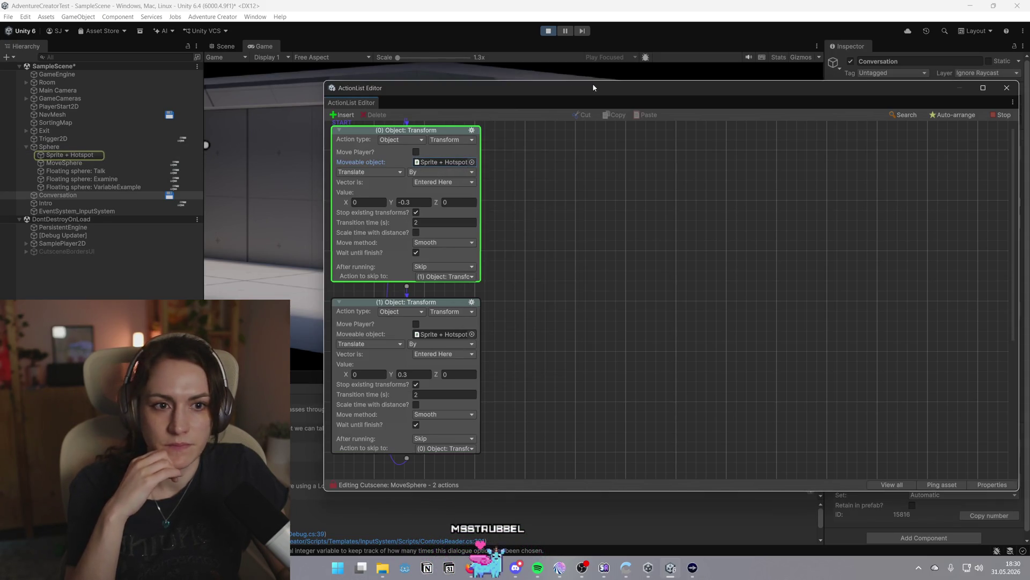
pyautogui.moveTo(593, 87); pyautogui.dragTo(608, 324)
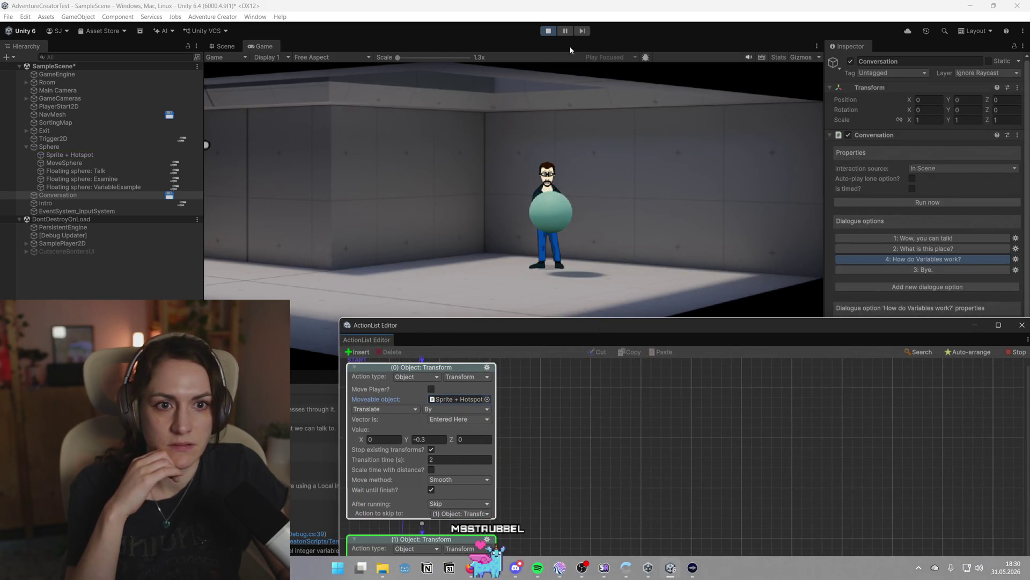
pyautogui.click(229, 47)
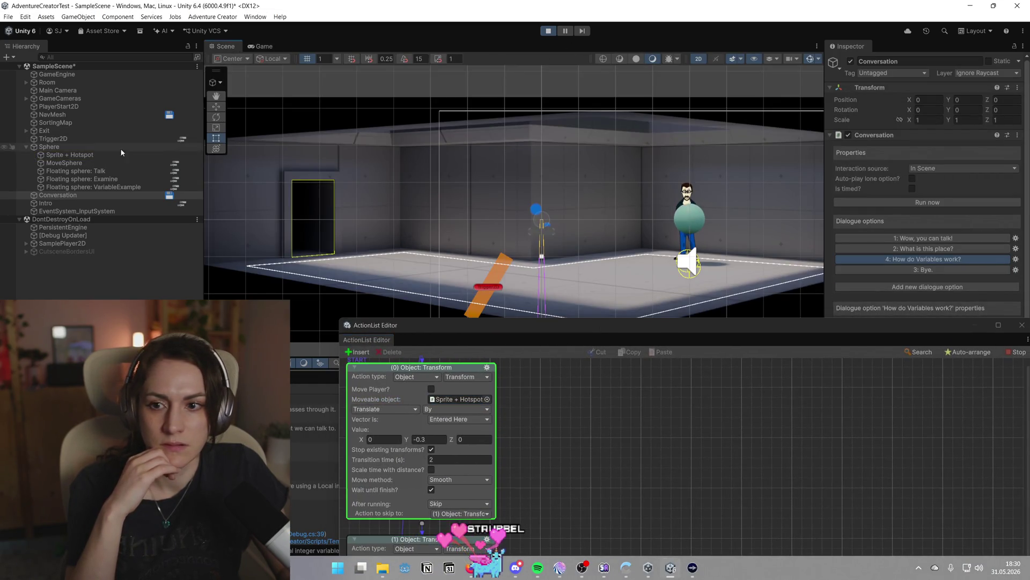
# Select Sprite + Hotspot to view its components and bring the MoveSphere editor back up
pyautogui.click(109, 156)
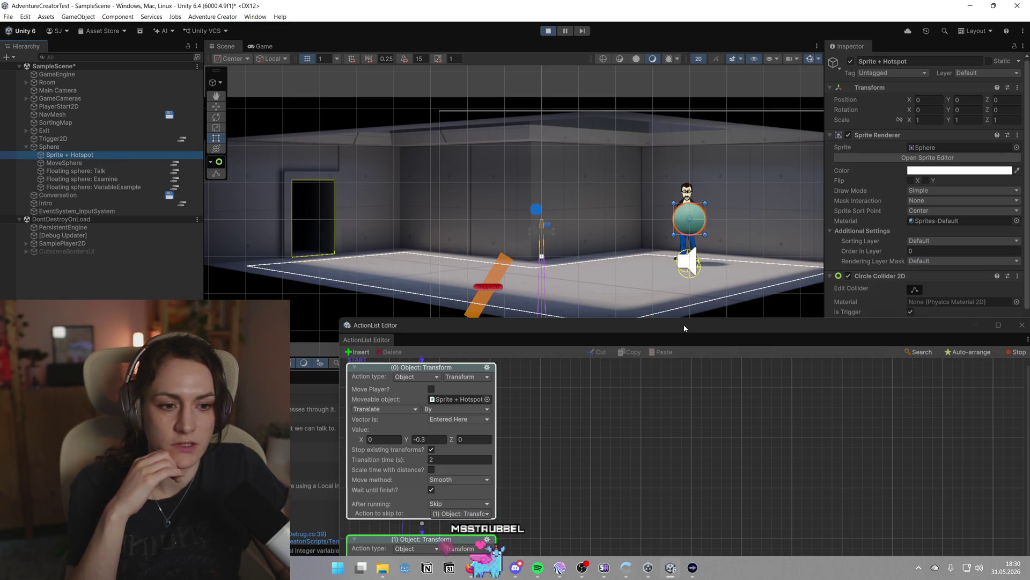
pyautogui.moveTo(685, 329)
pyautogui.mouseDown()
pyautogui.moveTo(566, 191)
pyautogui.moveTo(625, 84)
pyautogui.mouseUp()
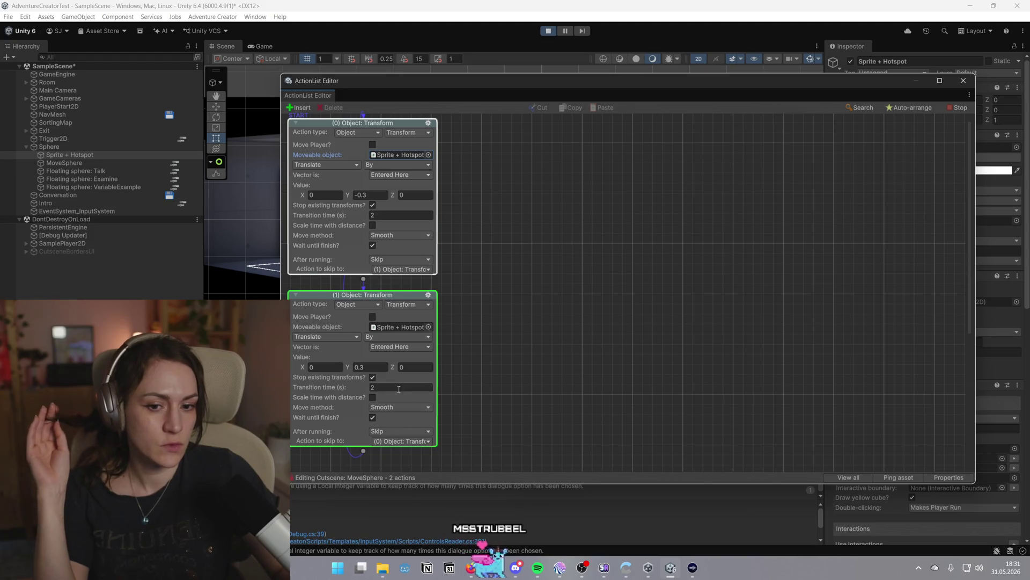
# Set action (0)'s Y movement to -1 and action (1)'s Y movement to 1
pyautogui.click(371, 367)
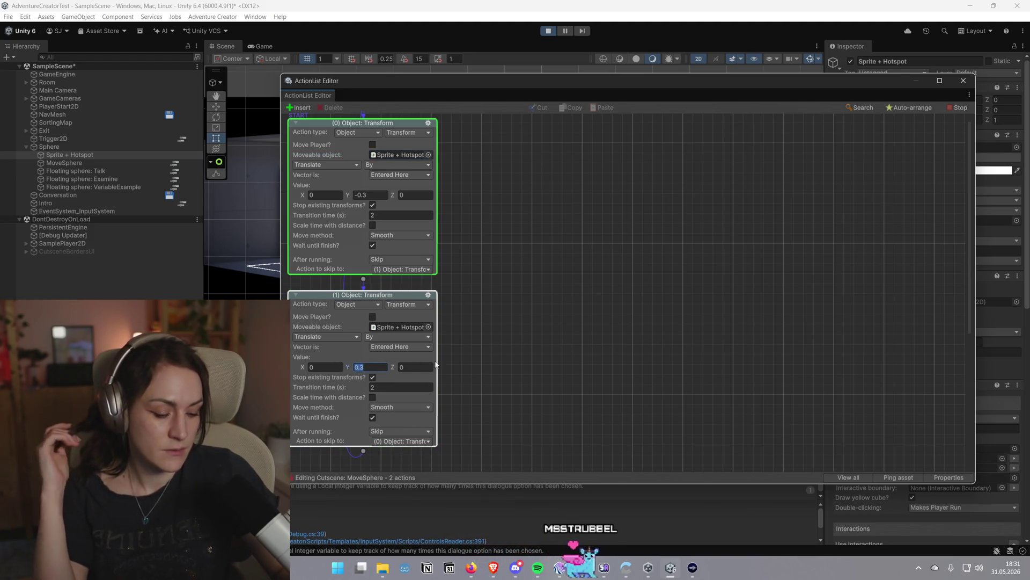
pyautogui.write('1')
pyautogui.click(370, 195)
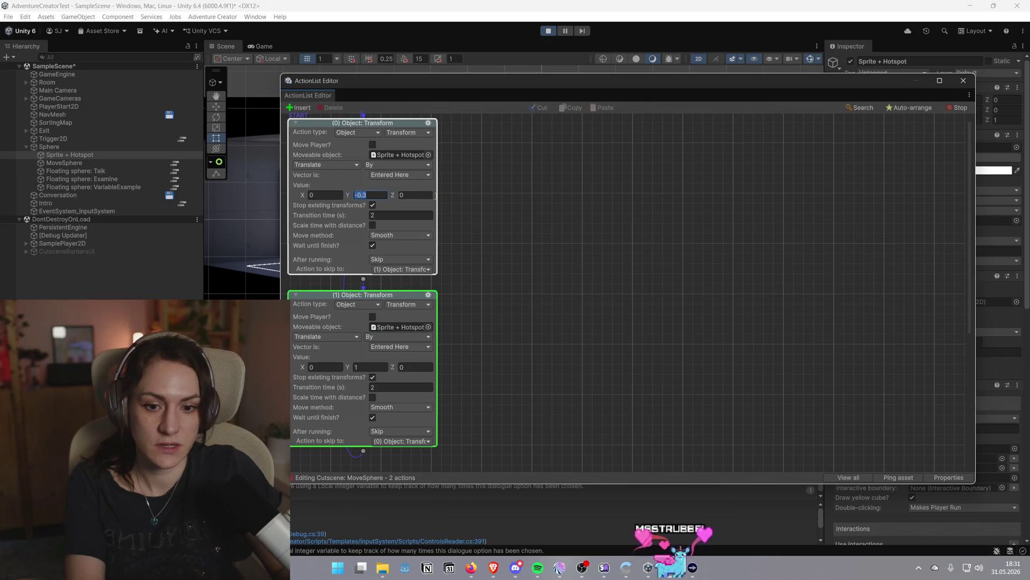
pyautogui.write('1')
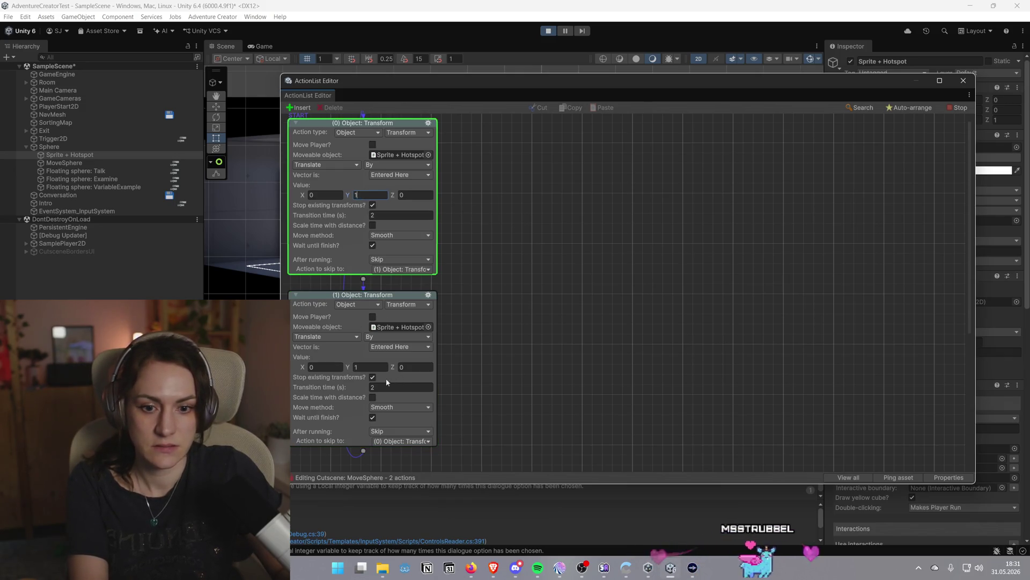
pyautogui.click(373, 368)
pyautogui.click(380, 194)
pyautogui.write('-1')
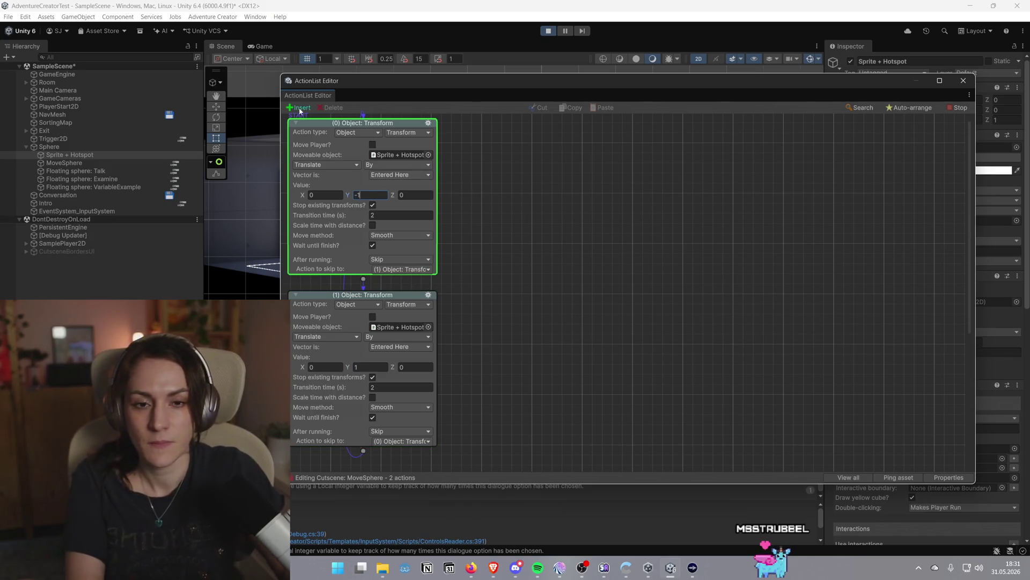
# Close the MoveSphere action list and return to the Game view
pyautogui.click(954, 85)
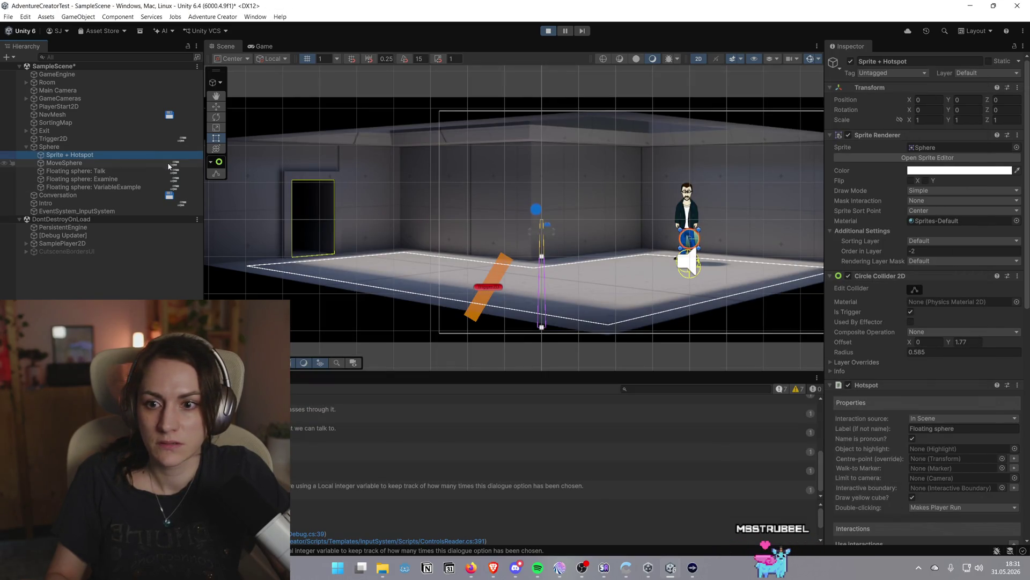
pyautogui.press('F2')
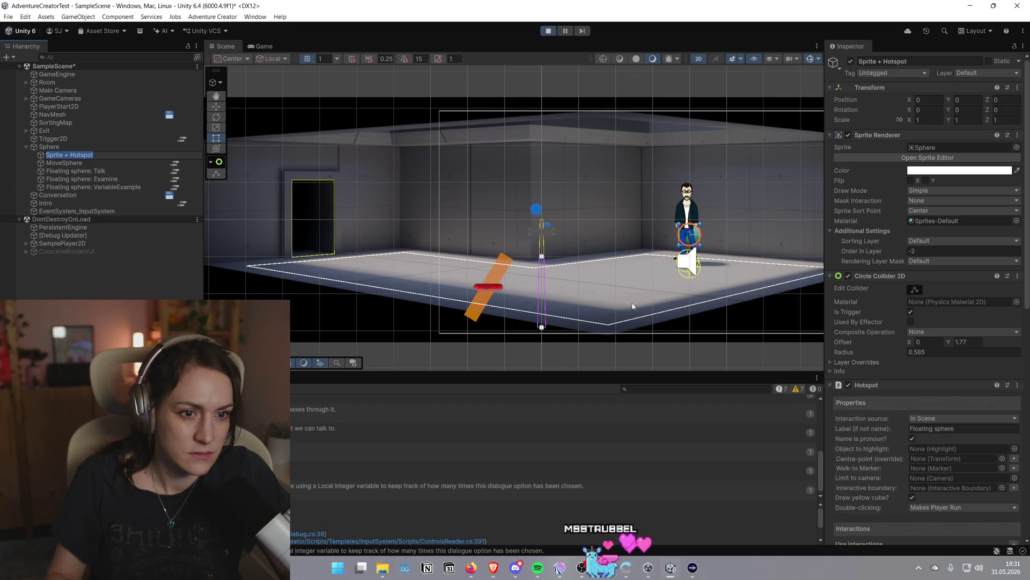
pyautogui.click(264, 46)
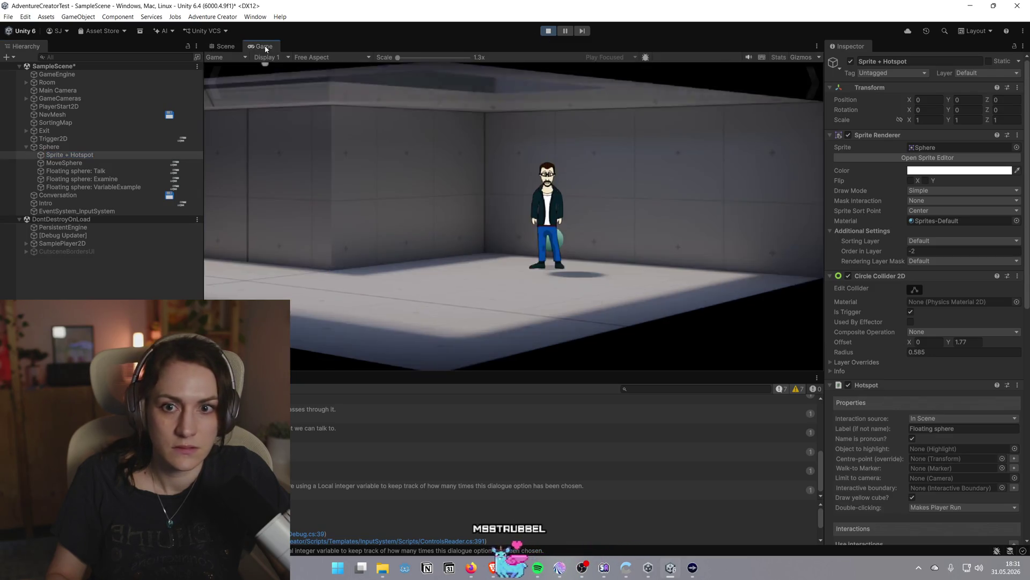
# Walk the player to the lower left, reopen MoveSphere and enter -2 as a Y value
pyautogui.click(401, 304)
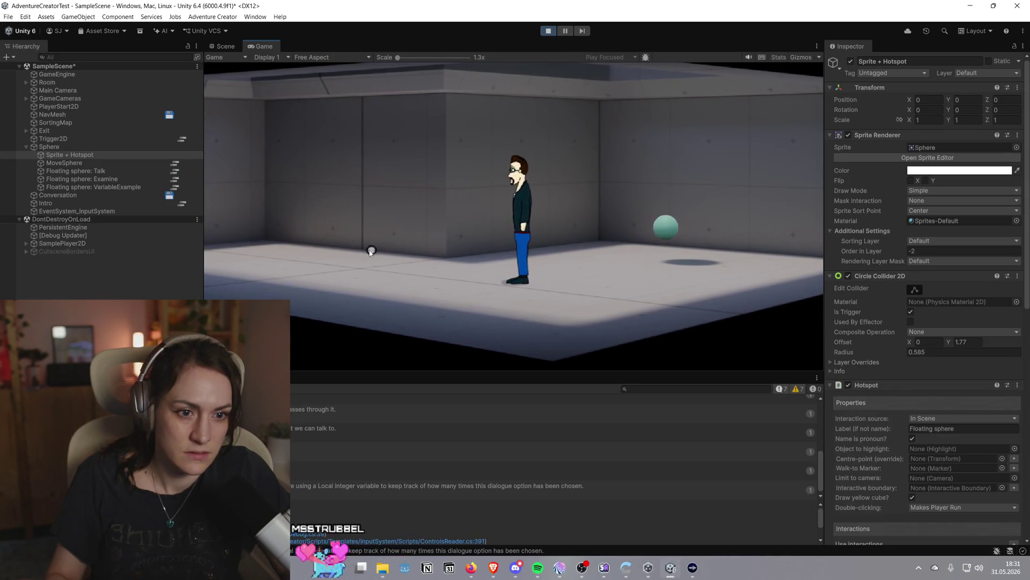
pyautogui.click(175, 164)
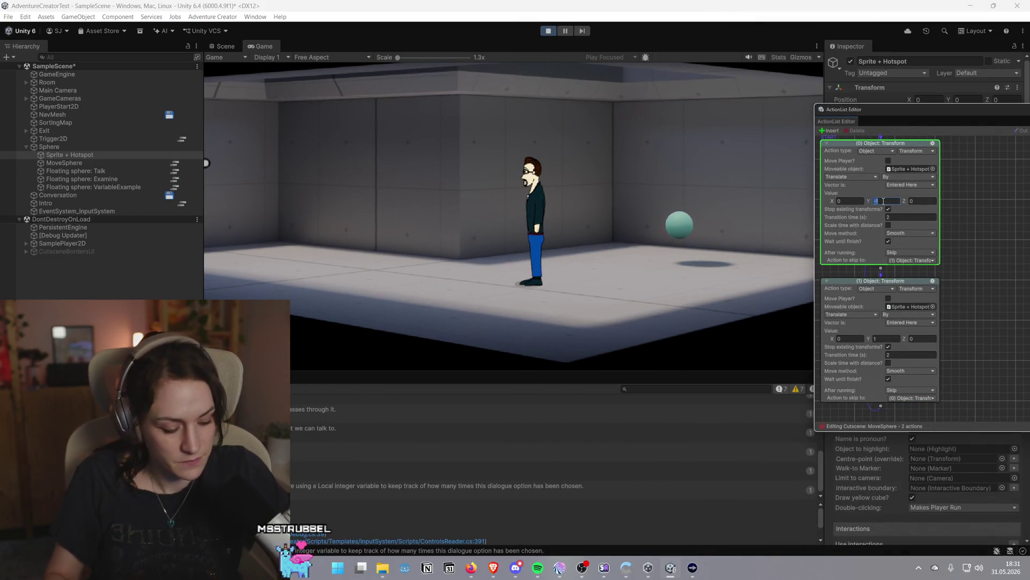
pyautogui.write('-2')
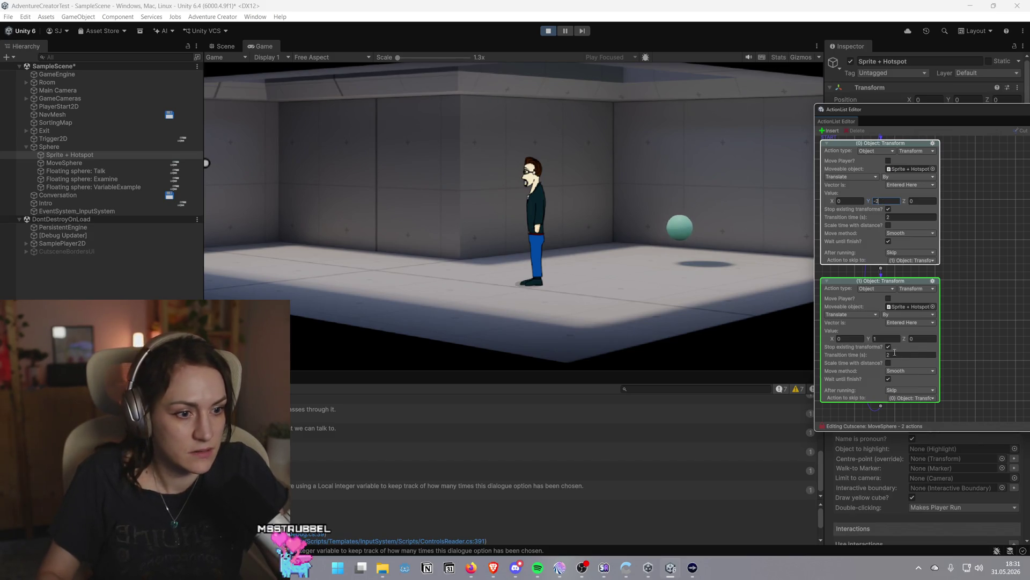
pyautogui.click(889, 340)
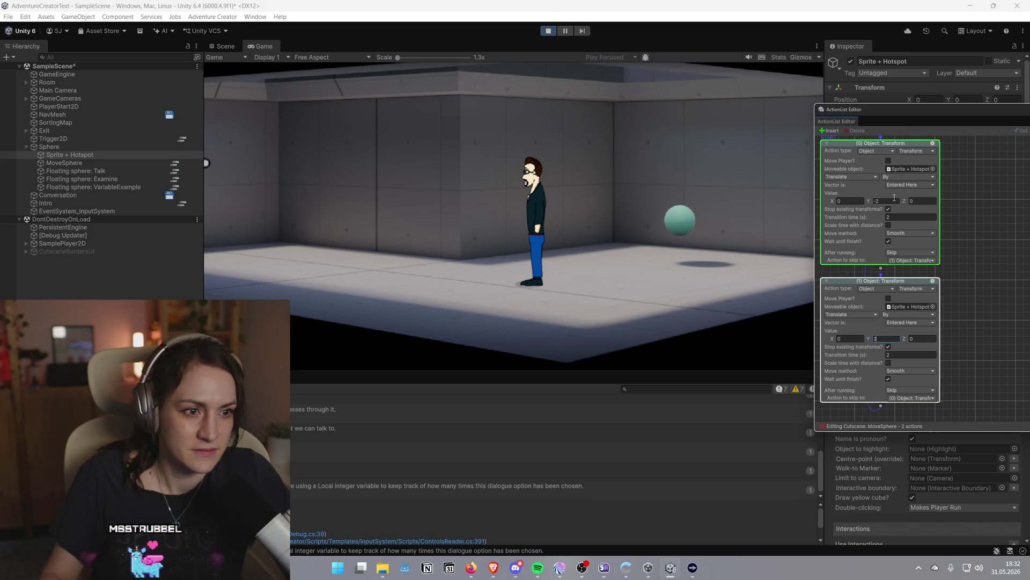
# Set the first Transform's Y movement to -0.3
pyautogui.click(894, 200)
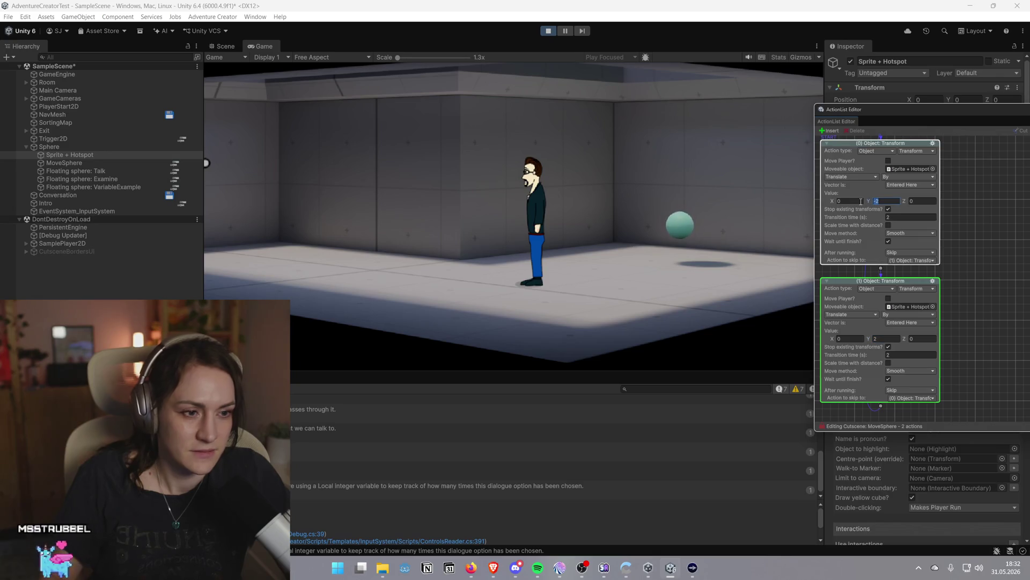
pyautogui.write('-0.3')
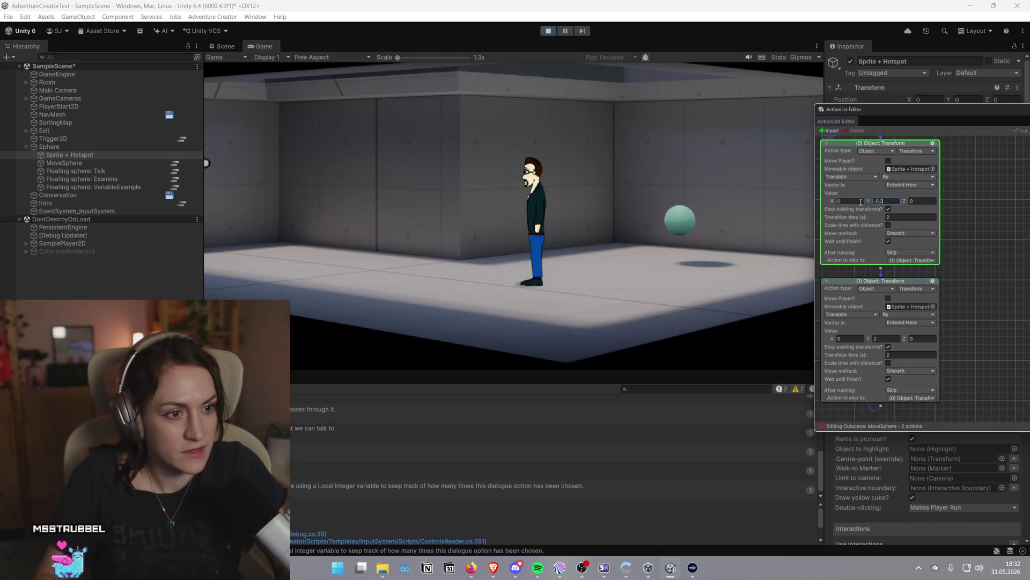
pyautogui.press('BackSpace')
pyautogui.press('BackSpace')
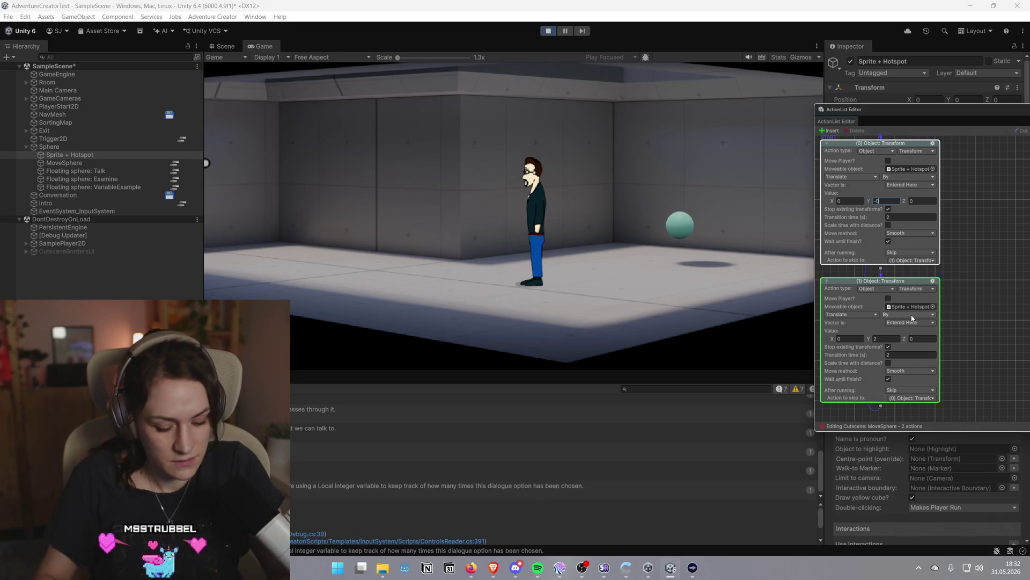
pyautogui.write('.3')
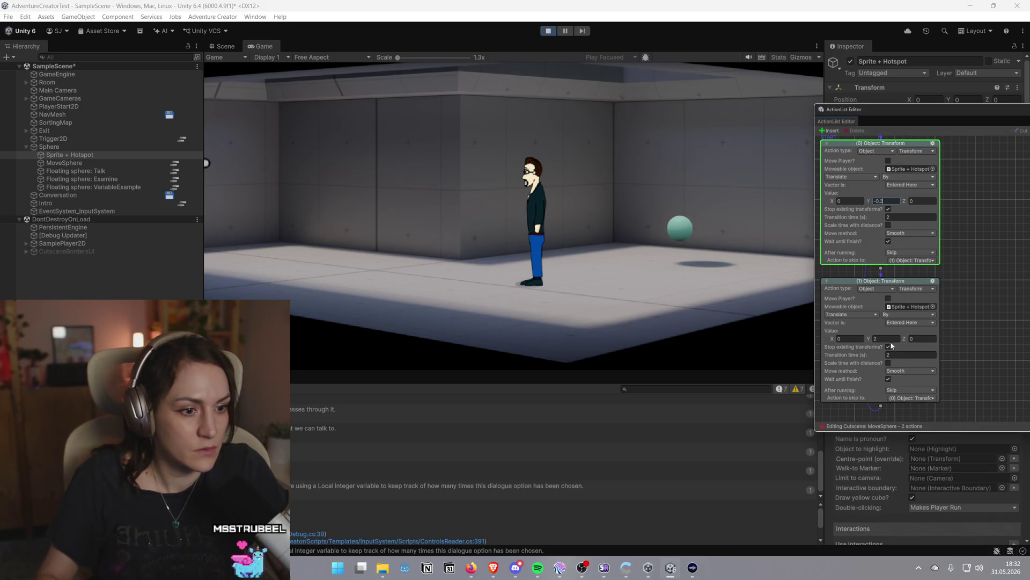
pyautogui.click(876, 338)
pyautogui.write('0.3')
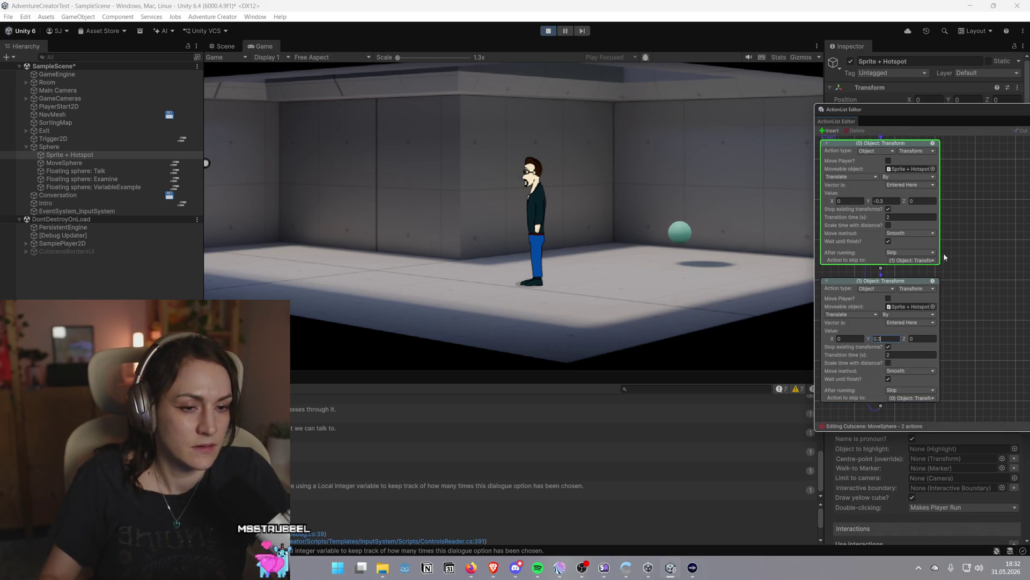
pyautogui.click(891, 201)
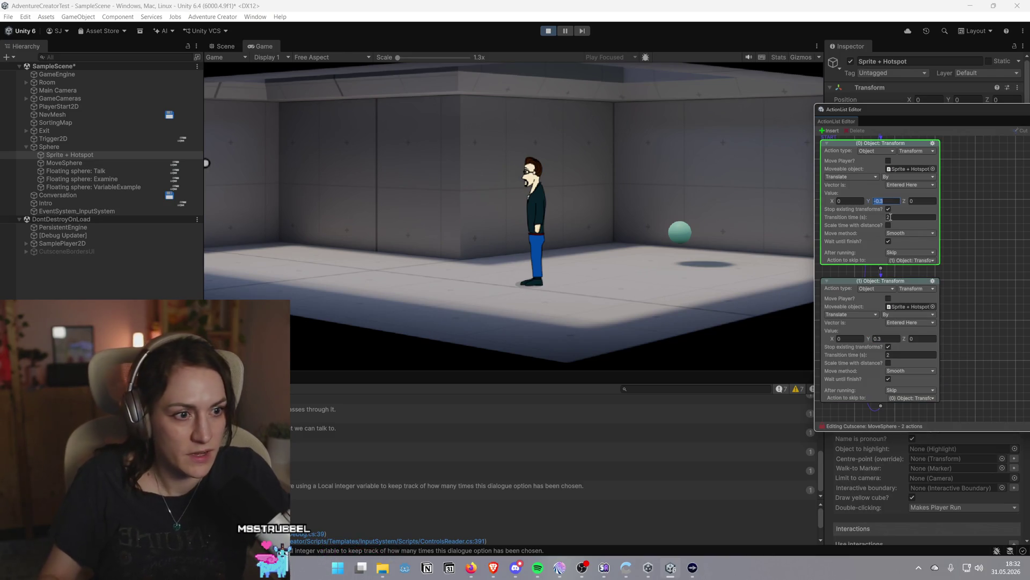
pyautogui.click(569, 265)
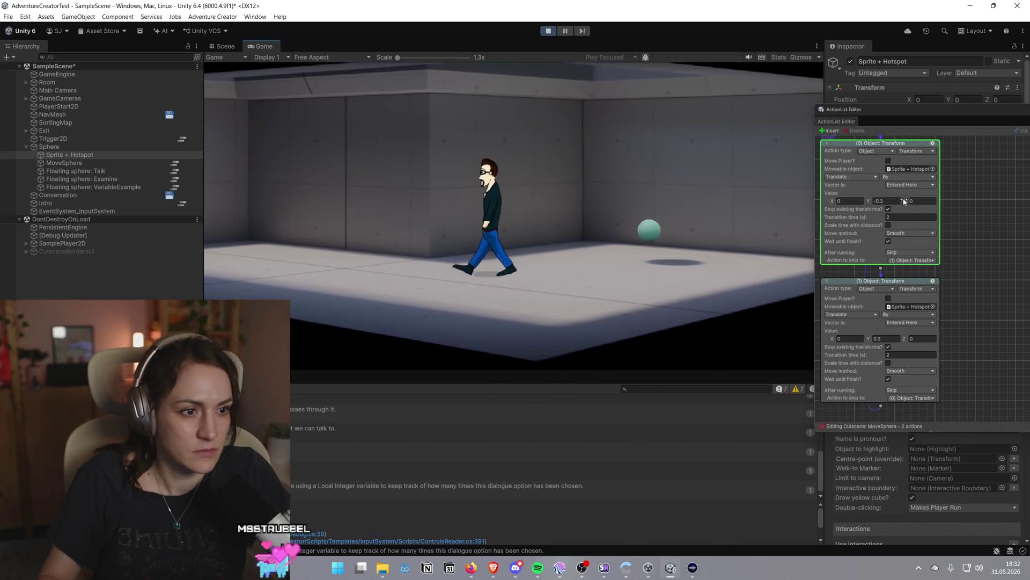
pyautogui.click(885, 201)
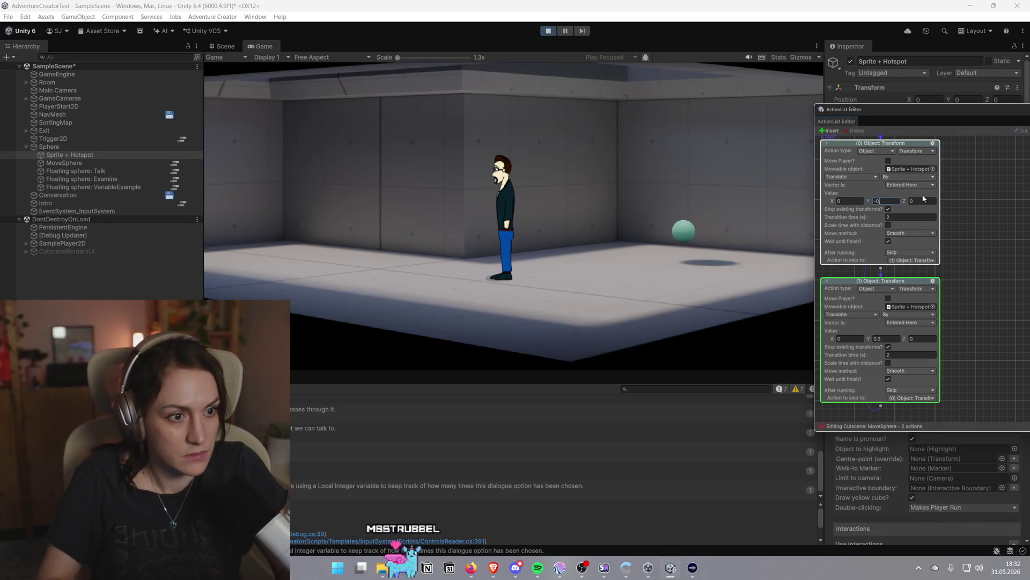
# Set the second Transform's Y movement to 0.3 and move the cutscene editor to the right edge
pyautogui.click(885, 338)
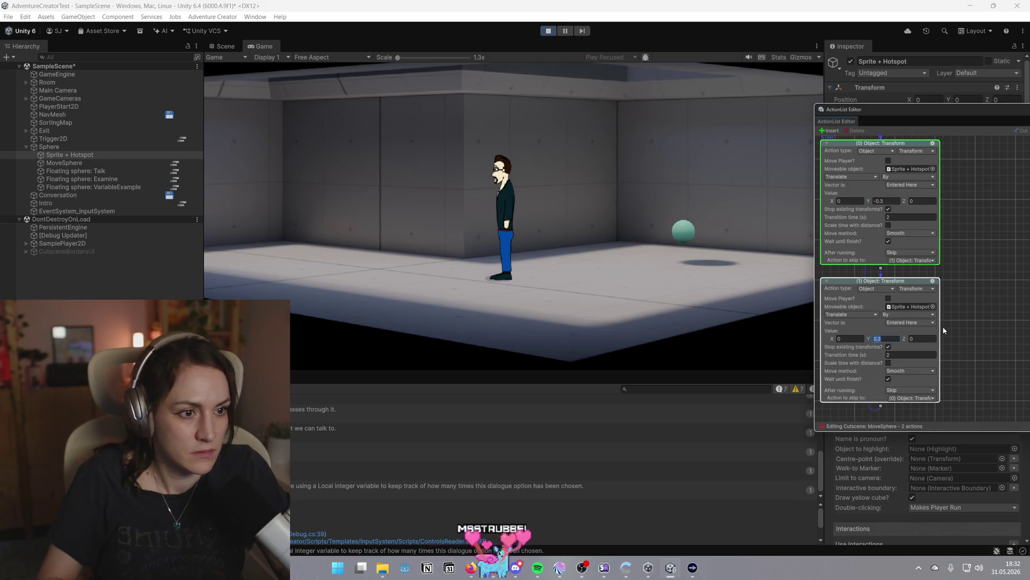
pyautogui.write('0')
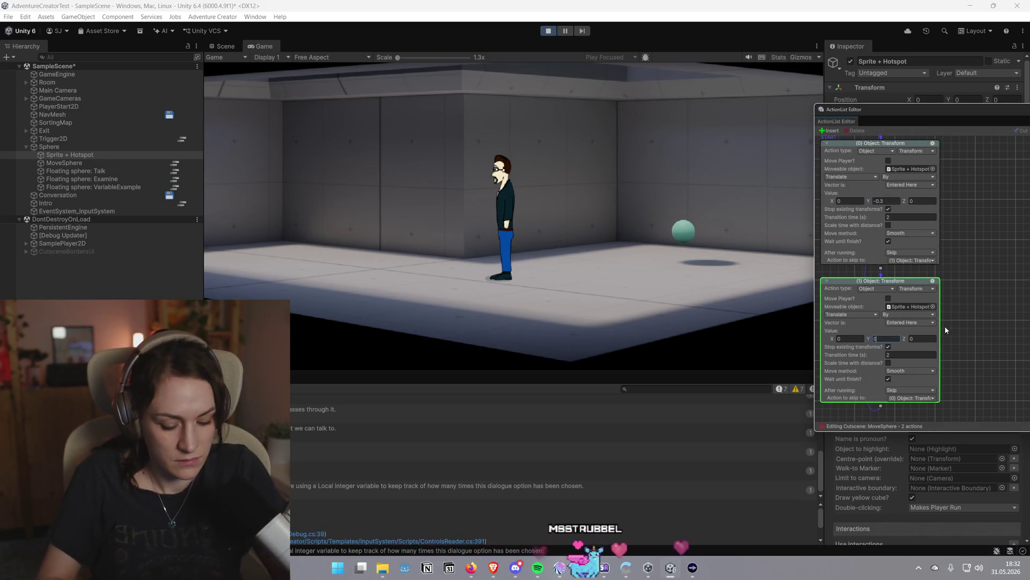
pyautogui.write(',3')
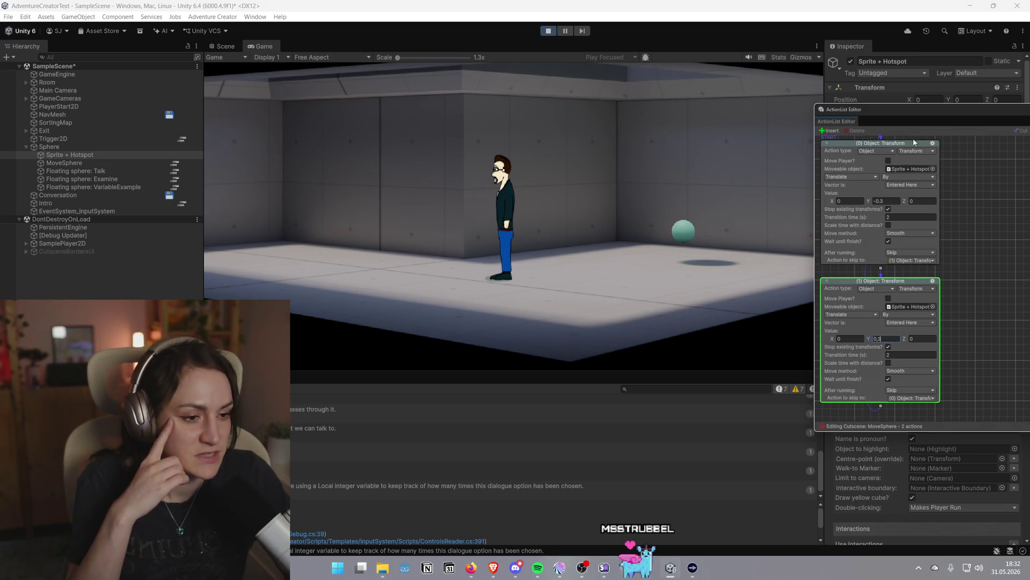
pyautogui.moveTo(923, 116)
pyautogui.mouseDown()
pyautogui.moveTo(231, 134)
pyautogui.moveTo(325, 92)
pyautogui.mouseUp()
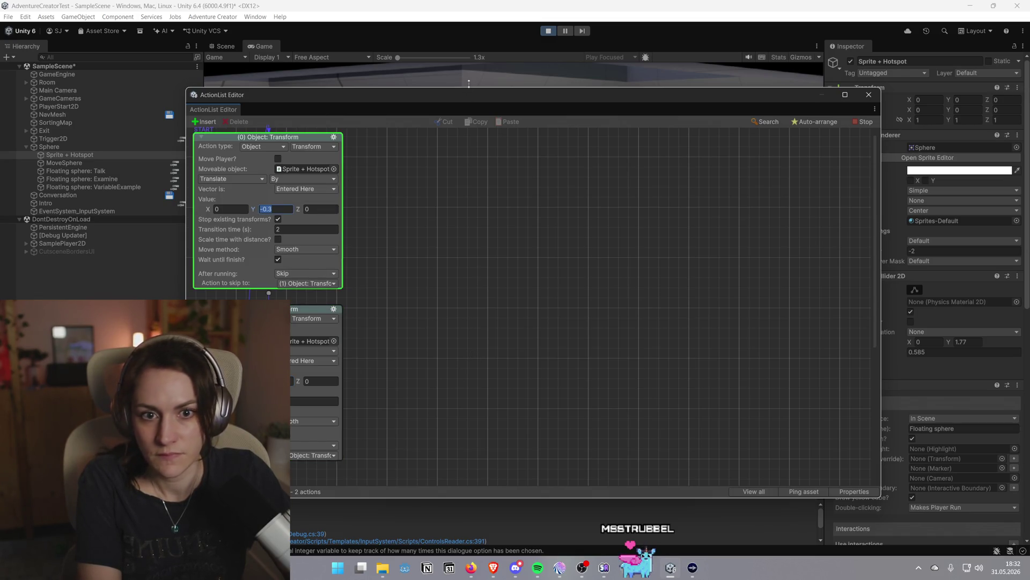
pyautogui.moveTo(468, 85); pyautogui.dragTo(1029, 49)
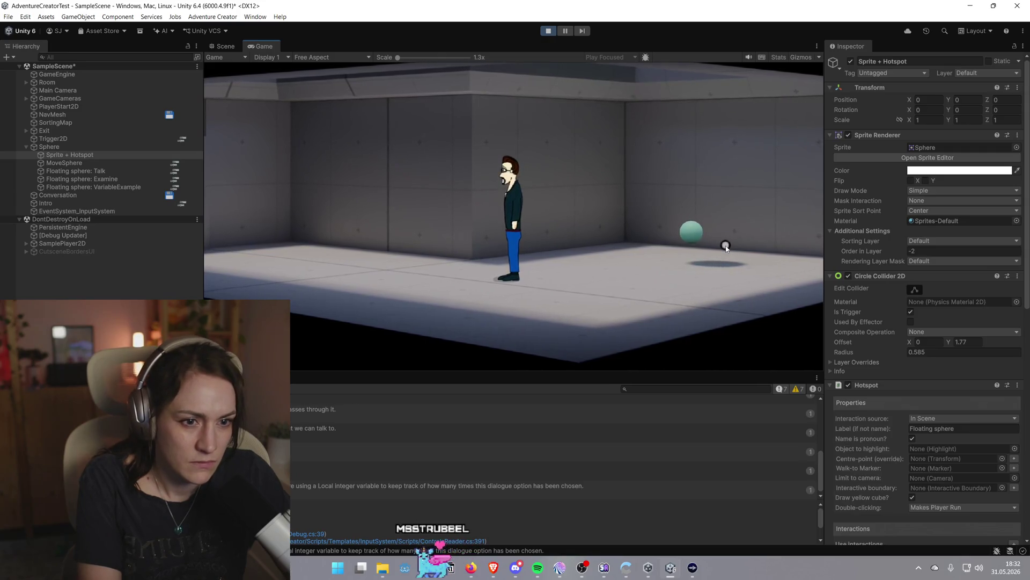
# Talk to the floating sphere, end the conversation with Bye, then select Sprite + Hotspot
pyautogui.click(691, 300)
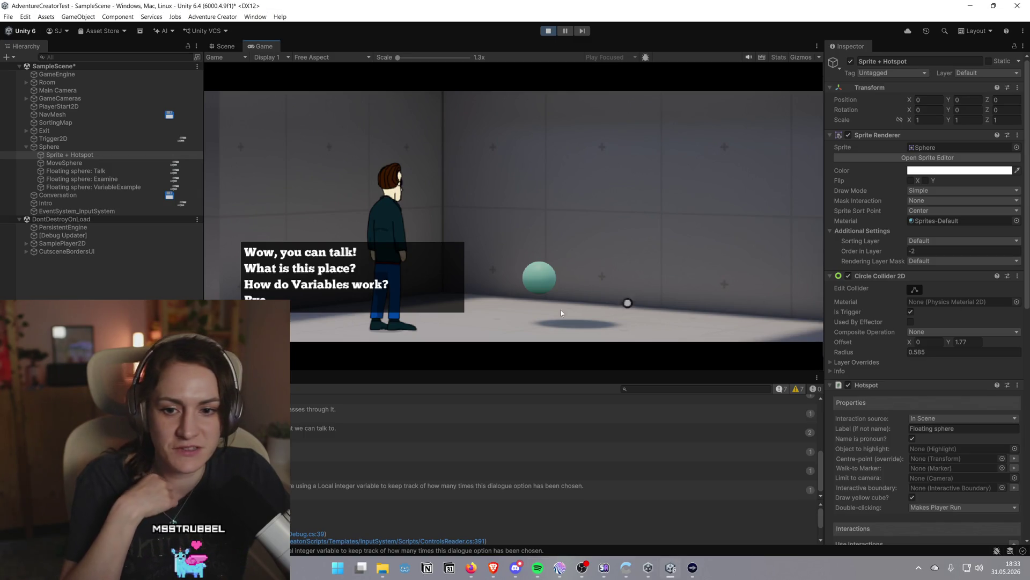
pyautogui.click(329, 299)
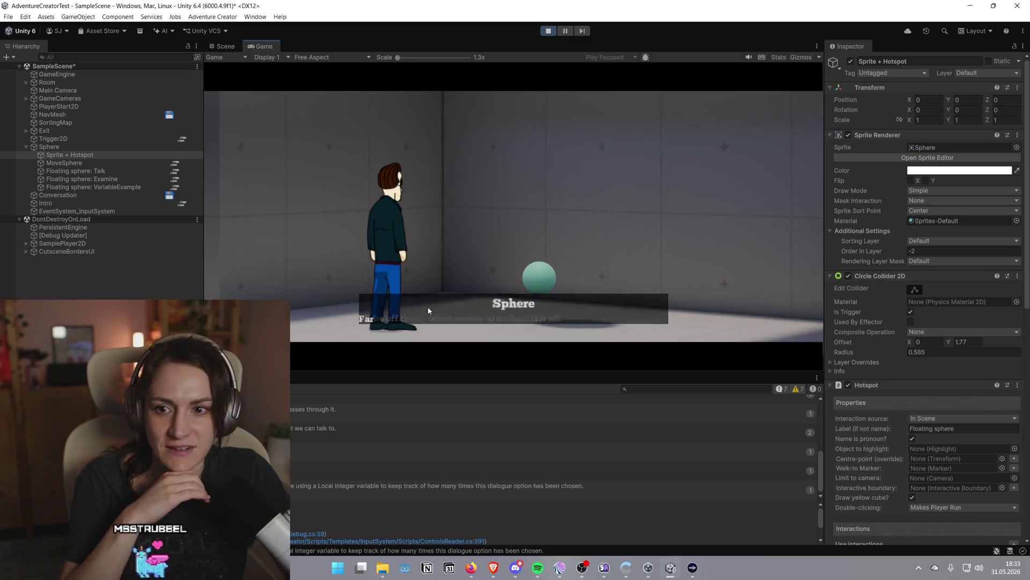
pyautogui.click(128, 157)
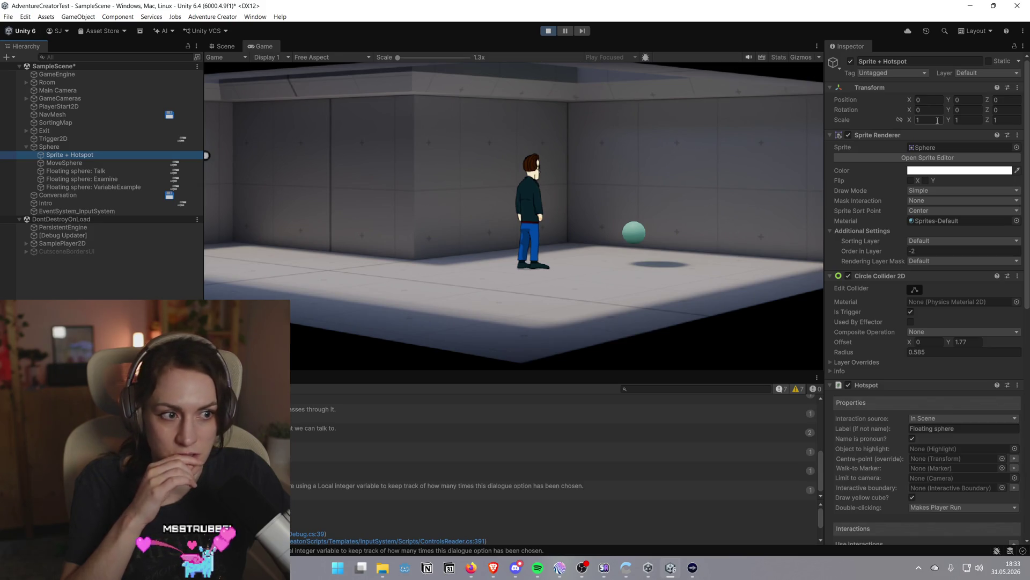
pyautogui.scroll(-2, 880, 193)
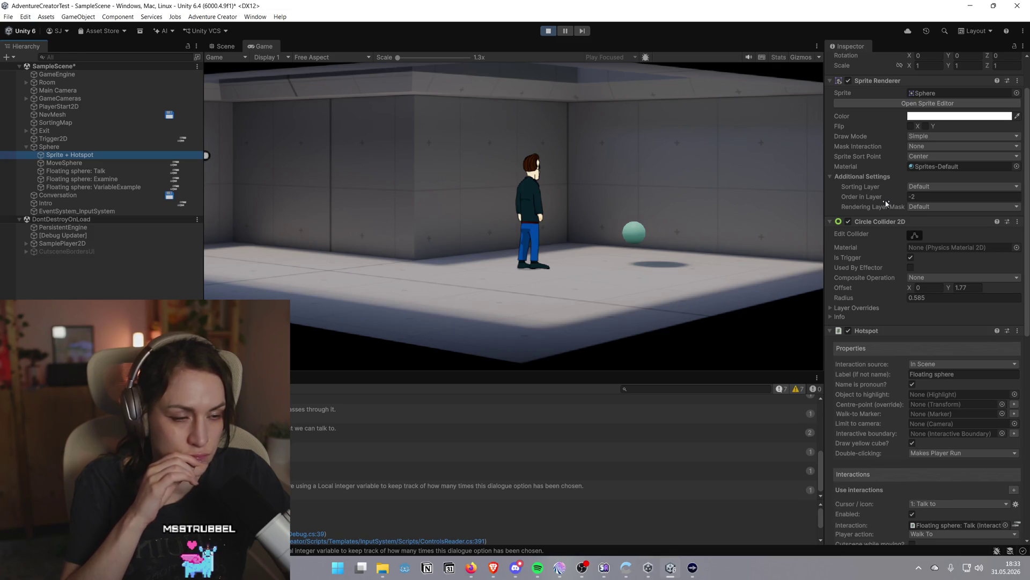
pyautogui.scroll(-5, 886, 203)
pyautogui.scroll(3, 887, 243)
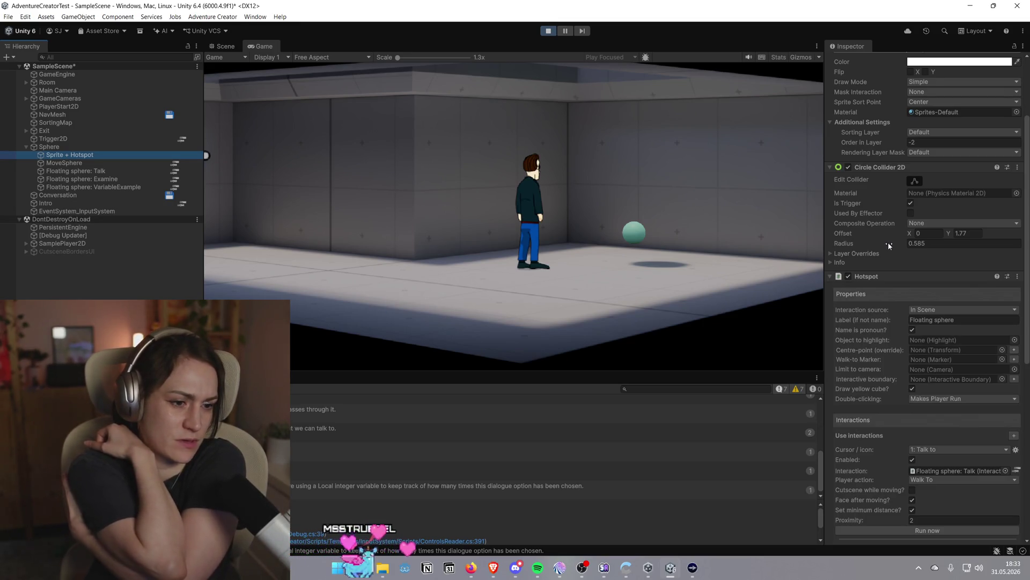
pyautogui.scroll(4, 888, 245)
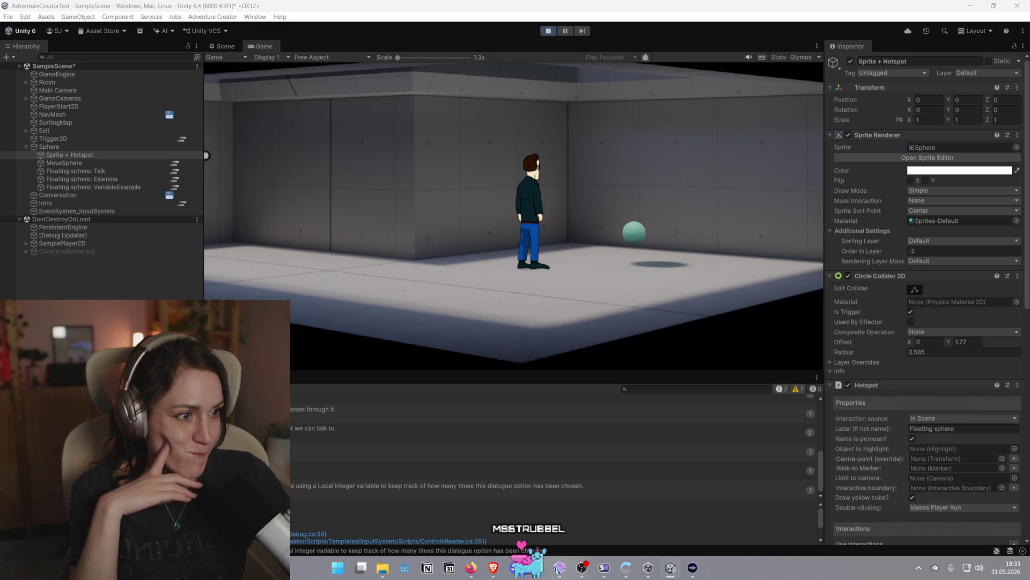
pyautogui.moveTo(0, 133); pyautogui.dragTo(1029, 95)
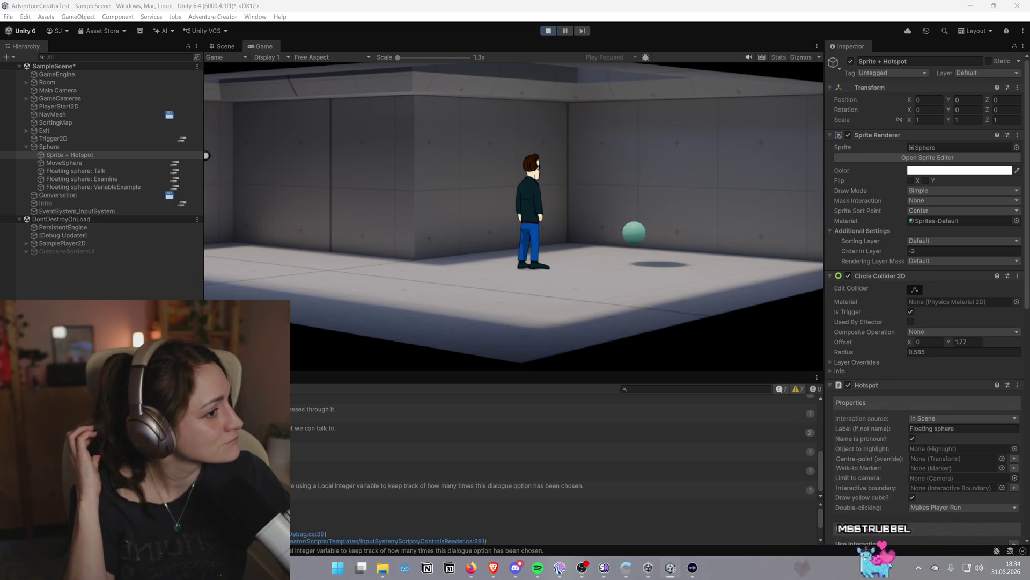
# Select Sprite + Hotspot, talk to the sphere again, then exit Play mode with Ctrl+P
pyautogui.click(206, 155)
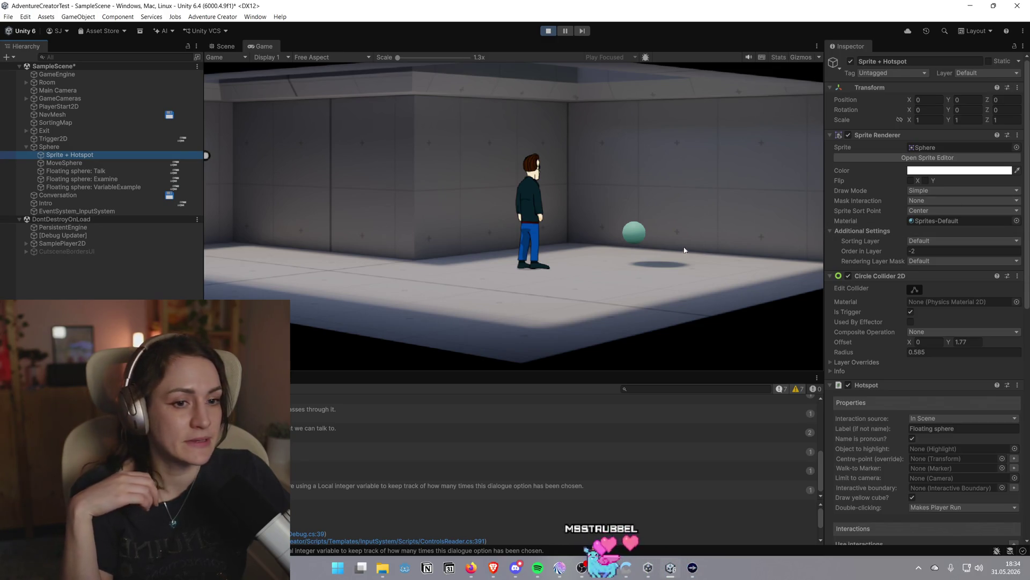
pyautogui.click(633, 231)
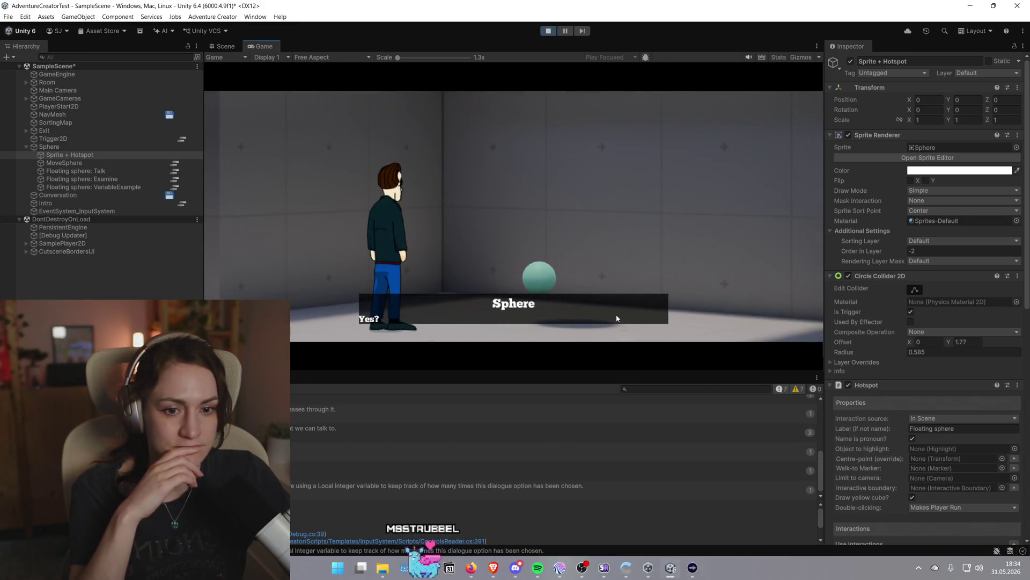
pyautogui.hotkey('ctrl', 'p')
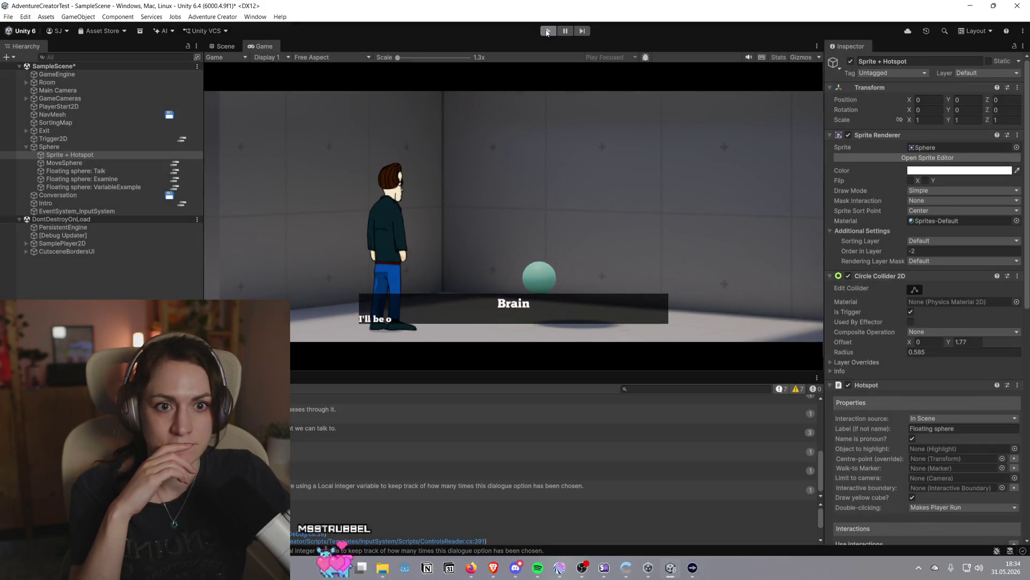
pyautogui.scroll(2, 734, 211)
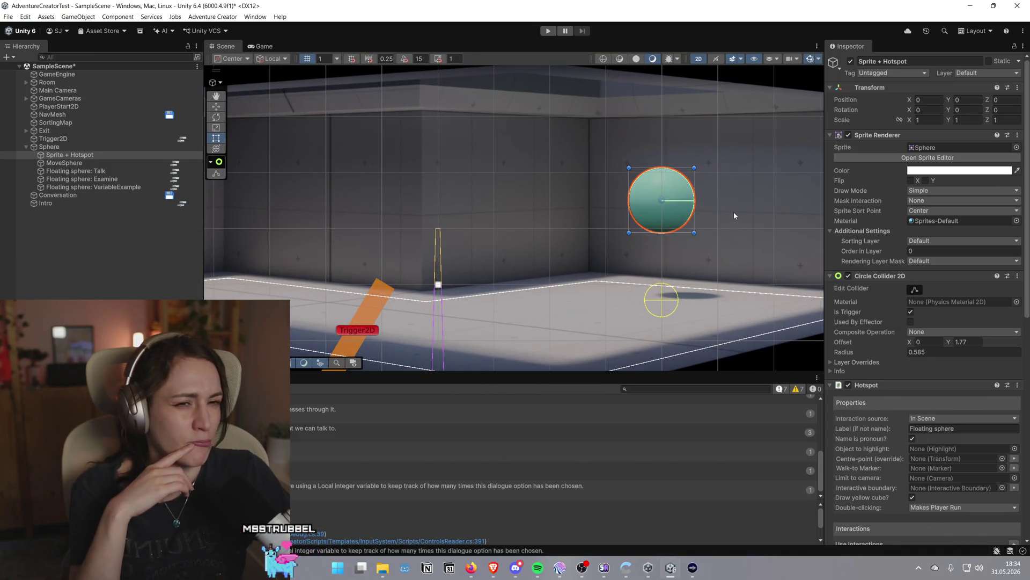
# Start Play mode from the toolbar to test the scene again
pyautogui.click(553, 34)
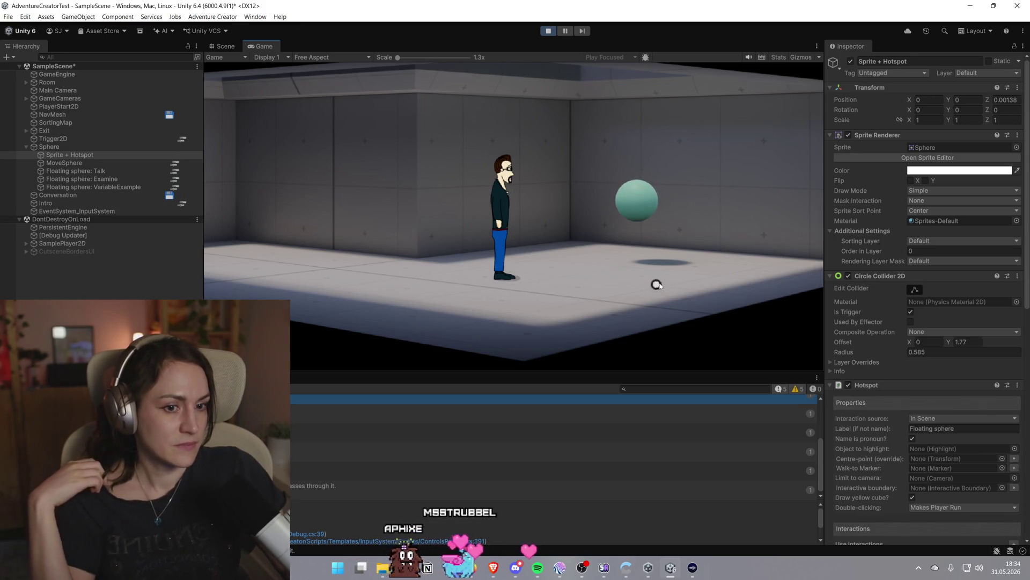
# Walk the player left and right across the floor, ending up beside the floating sphere
pyautogui.click(617, 284)
pyautogui.click(446, 272)
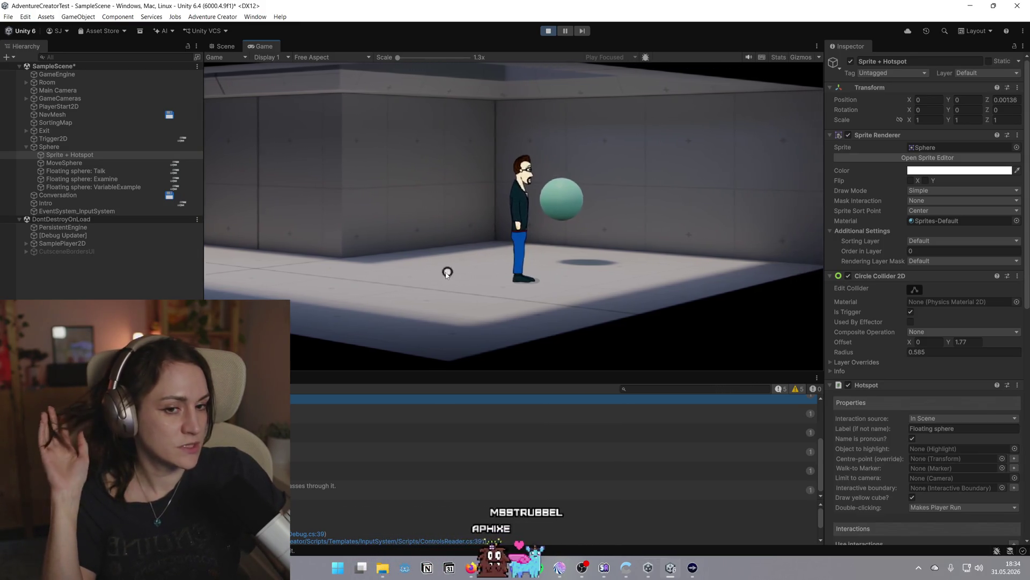
pyautogui.click(586, 289)
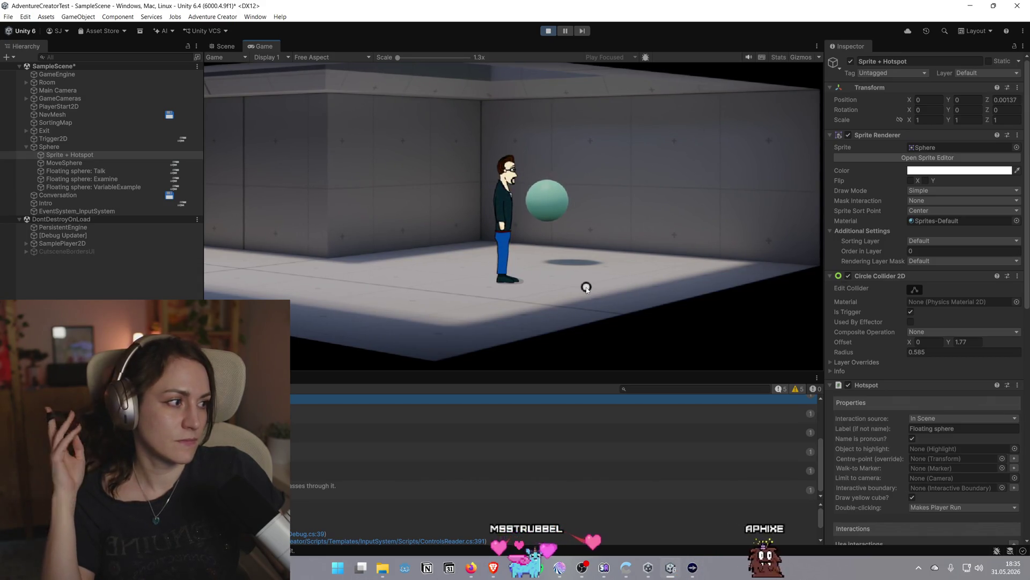
pyautogui.click(623, 272)
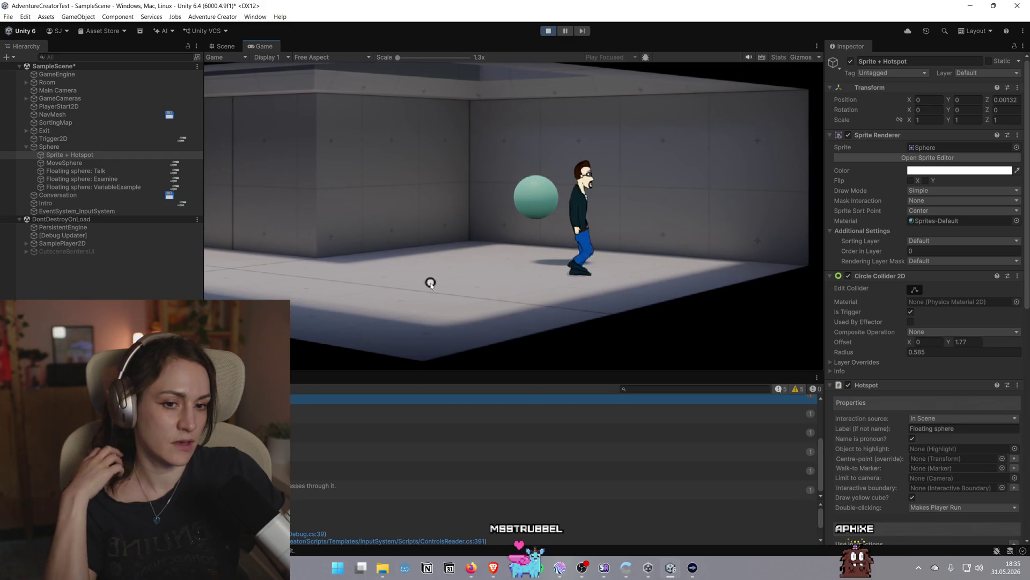
pyautogui.click(430, 283)
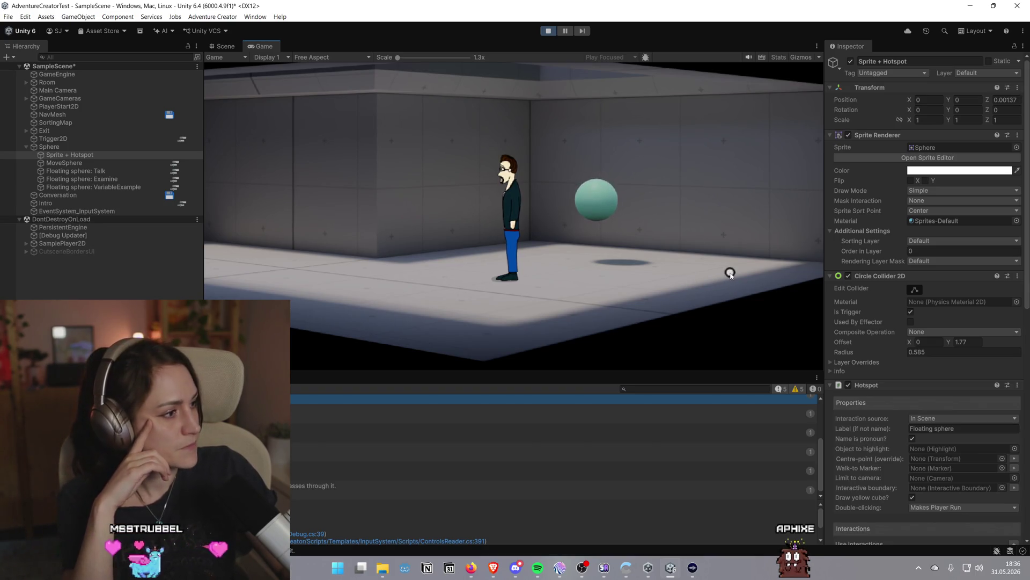
pyautogui.click(586, 280)
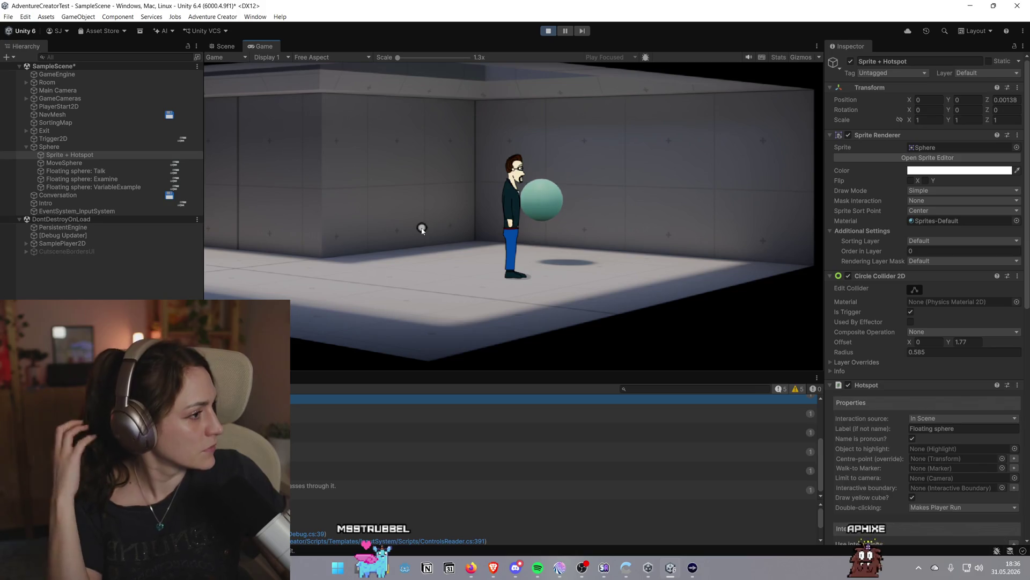
# Walk the player left, then interact with the floating sphere to start its cutscene
pyautogui.click(426, 267)
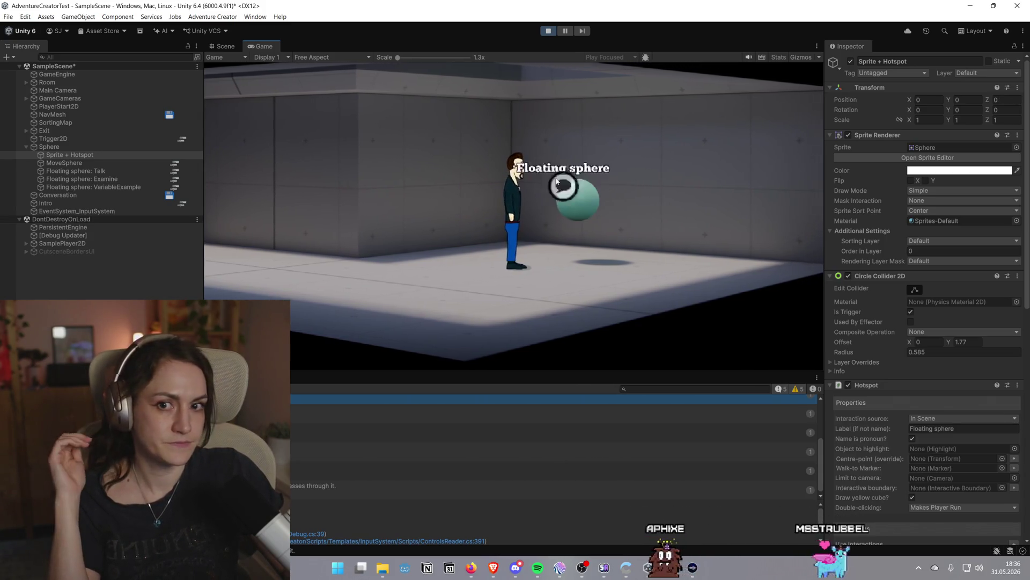
pyautogui.click(556, 183)
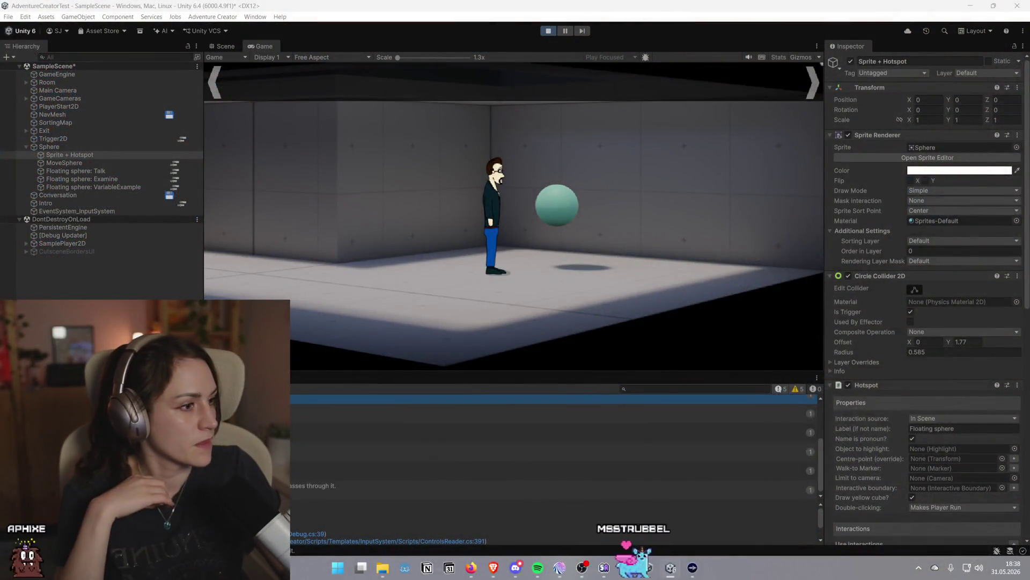
# Show the Adventure Creator Variables manager with Integer example at runtime value 0
pyautogui.click(764, 220)
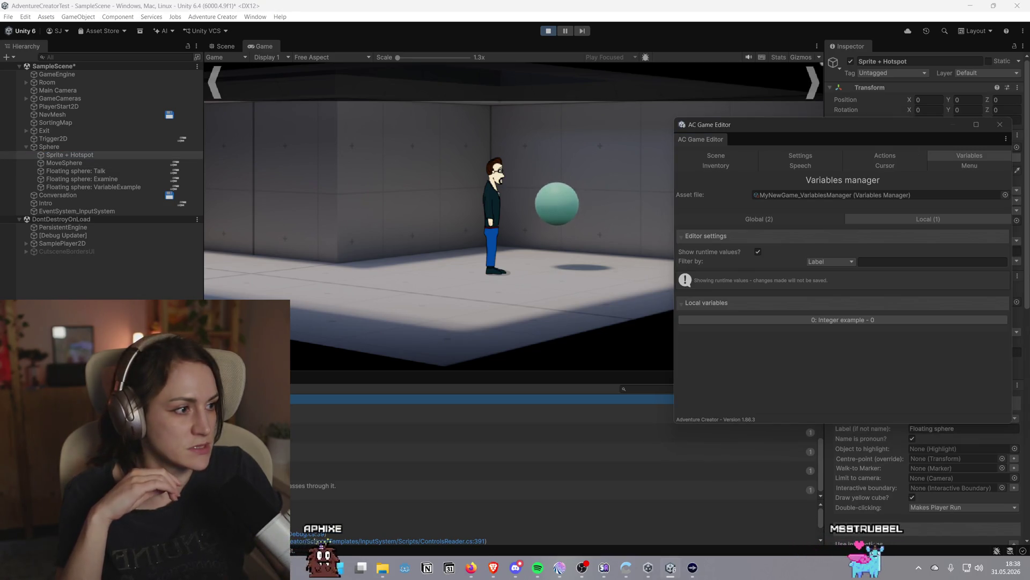
pyautogui.moveTo(640, 121)
pyautogui.mouseDown()
pyautogui.moveTo(800, 185)
pyautogui.moveTo(1028, 107)
pyautogui.mouseUp()
pyautogui.moveTo(785, 11)
pyautogui.mouseDown()
pyautogui.moveTo(777, 207)
pyautogui.moveTo(1027, 193)
pyautogui.moveTo(901, 188)
pyautogui.moveTo(729, 137)
pyautogui.moveTo(815, 134)
pyautogui.mouseUp()
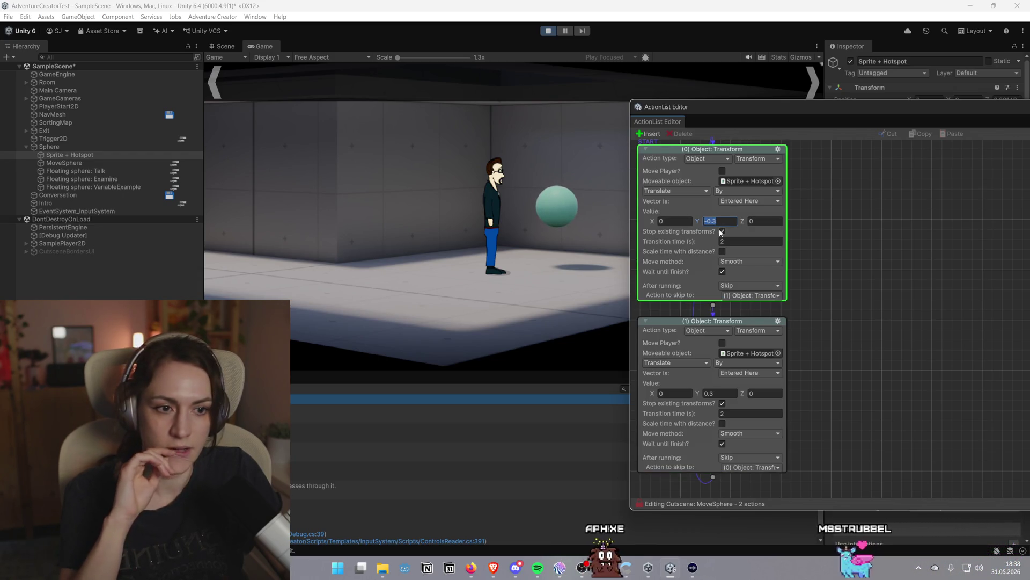
# Enable 'Stop existing transforms?' on MoveSphere's action (0), then close the ActionList and AC Game editors
pyautogui.click(722, 232)
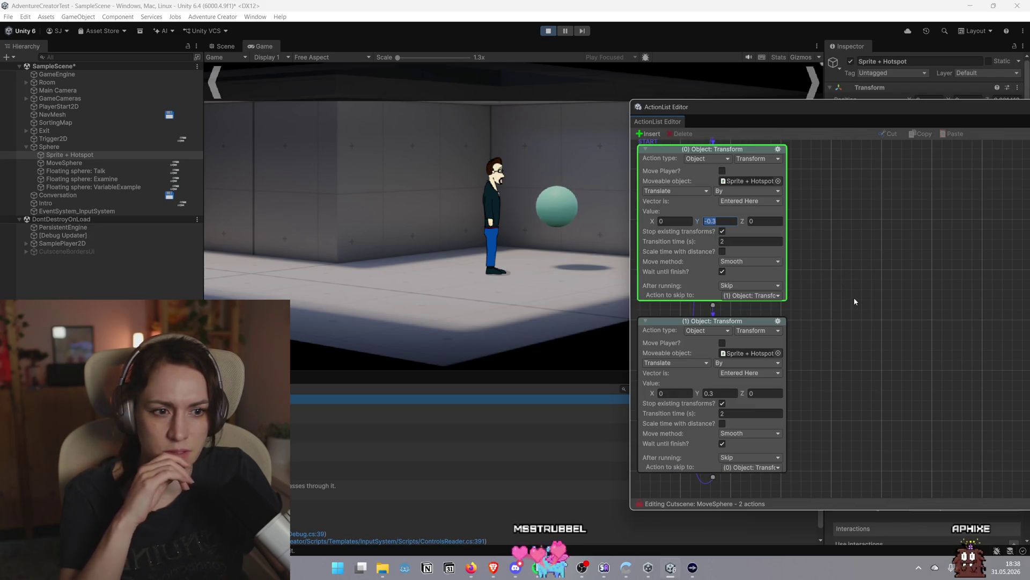
pyautogui.moveTo(913, 107); pyautogui.dragTo(488, 118)
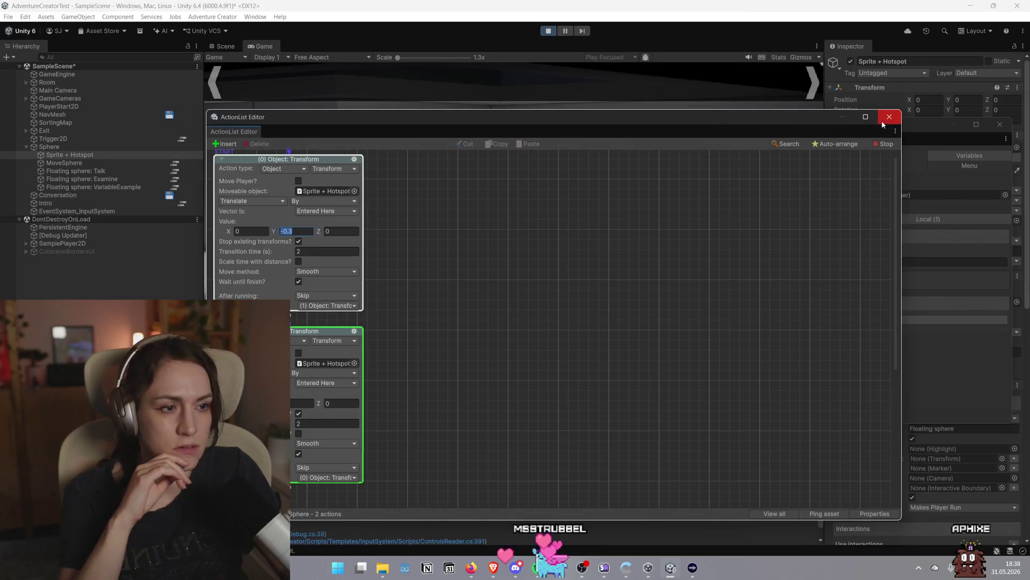
pyautogui.click(889, 117)
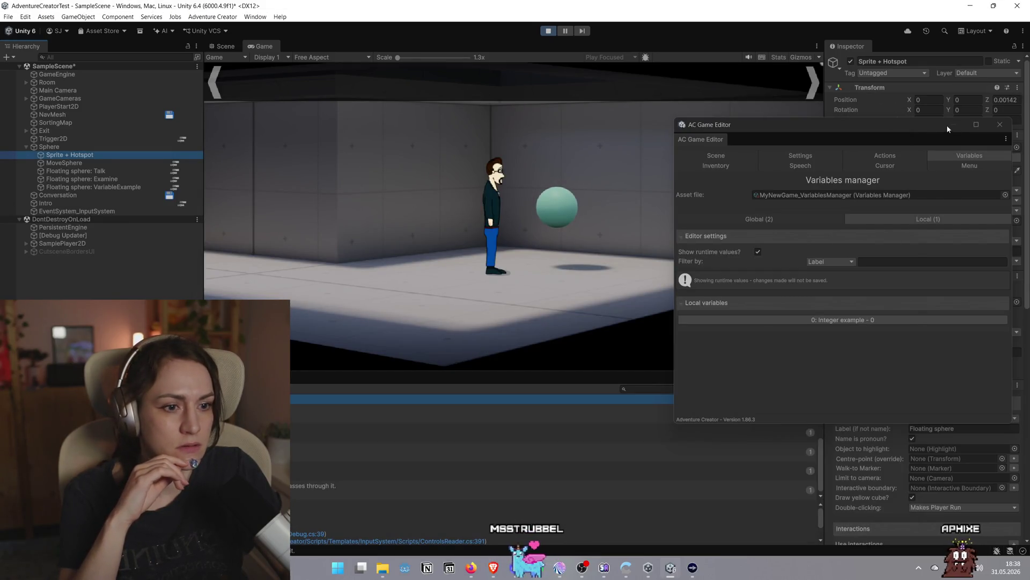
pyautogui.click(949, 126)
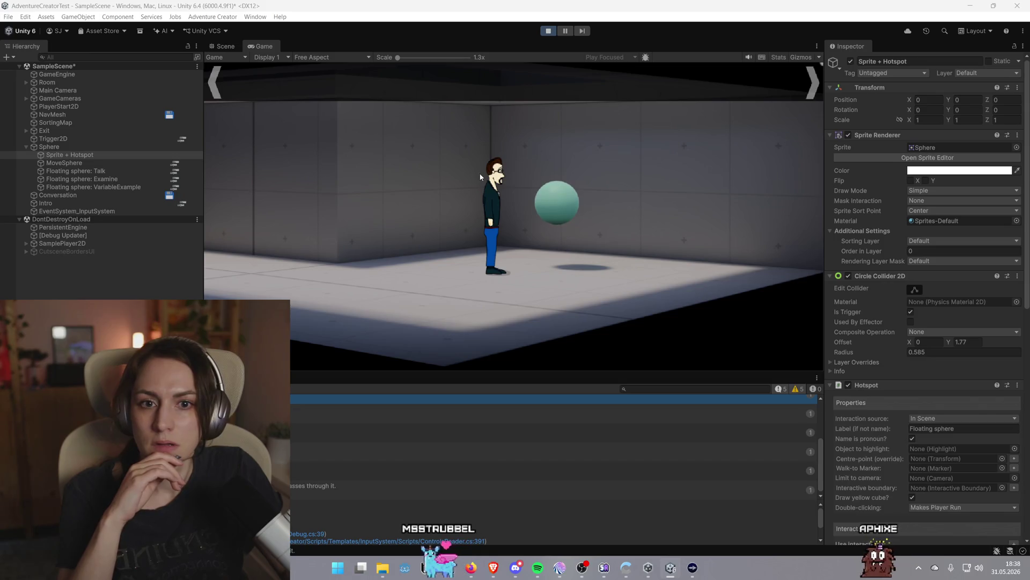
# Switch to the Scene view in 3D perspective and inspect it from the right side and from above
pyautogui.click(226, 46)
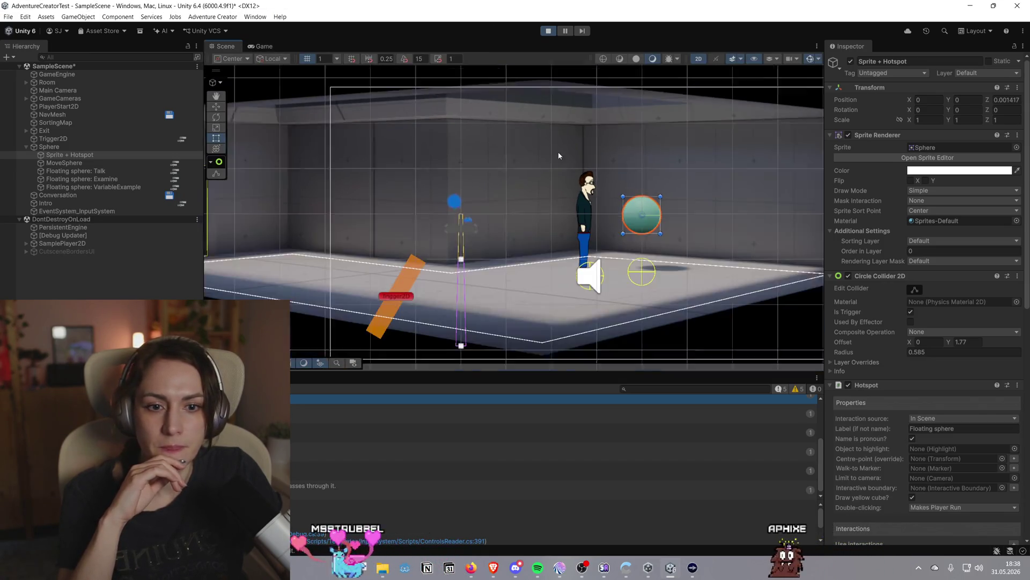
pyautogui.scroll(-3, 558, 153)
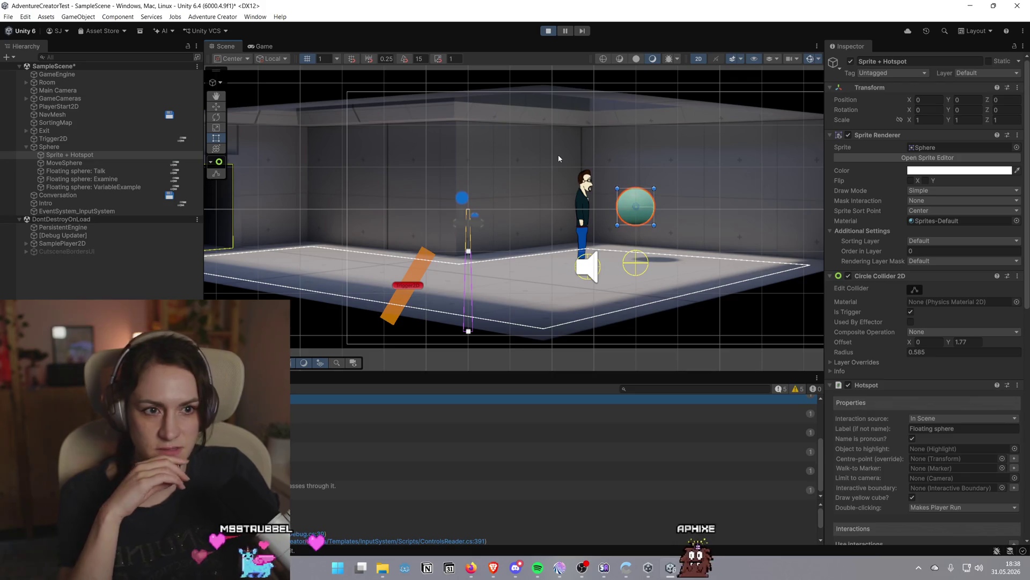
pyautogui.click(700, 61)
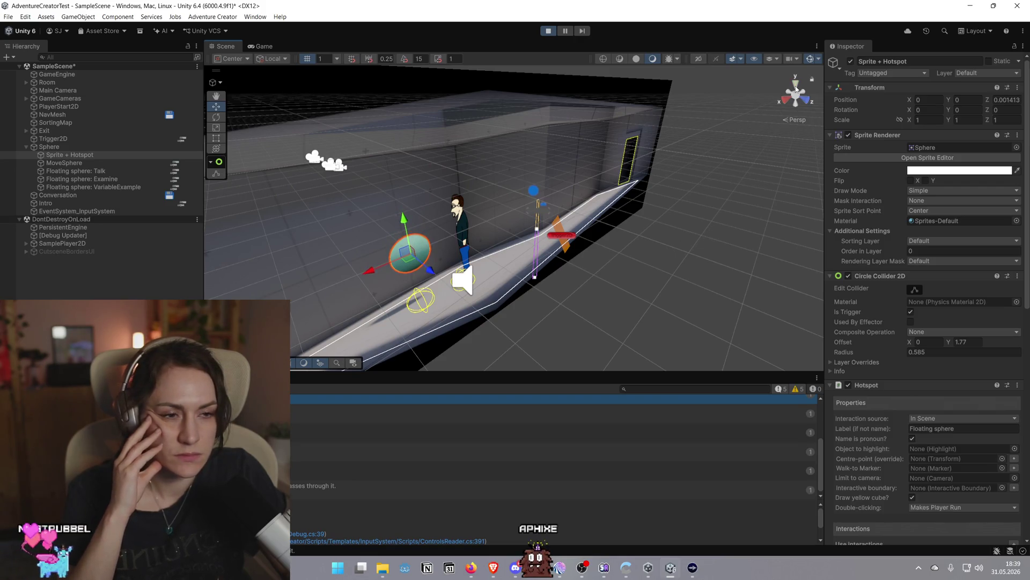
pyautogui.click(786, 100)
pyautogui.click(798, 88)
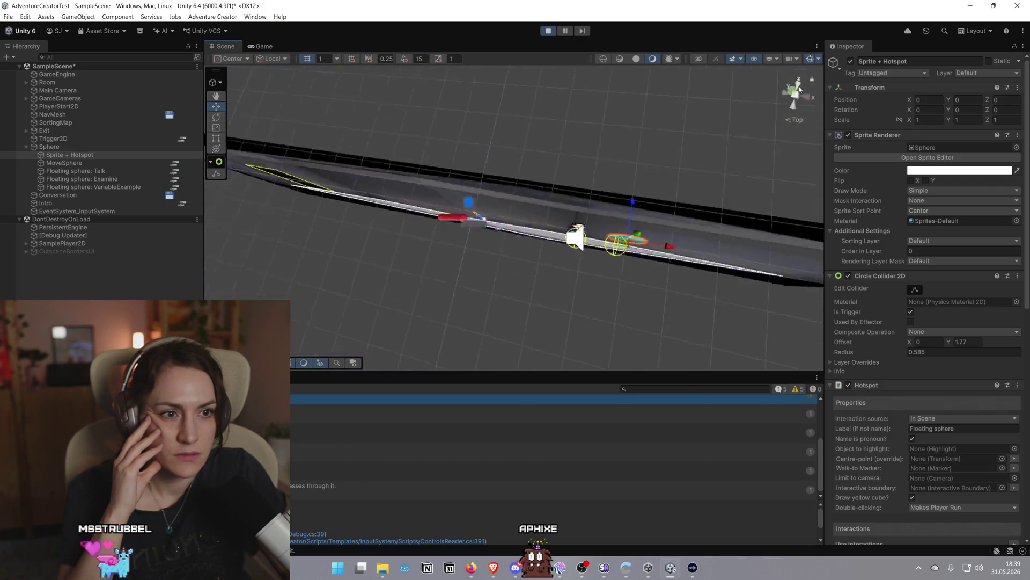
pyautogui.click(799, 89)
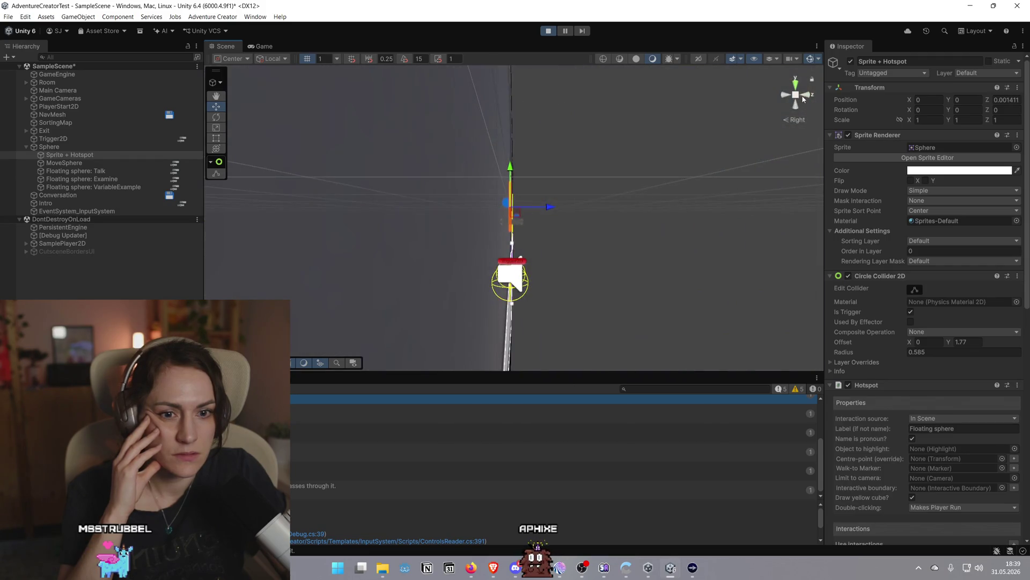
pyautogui.click(798, 89)
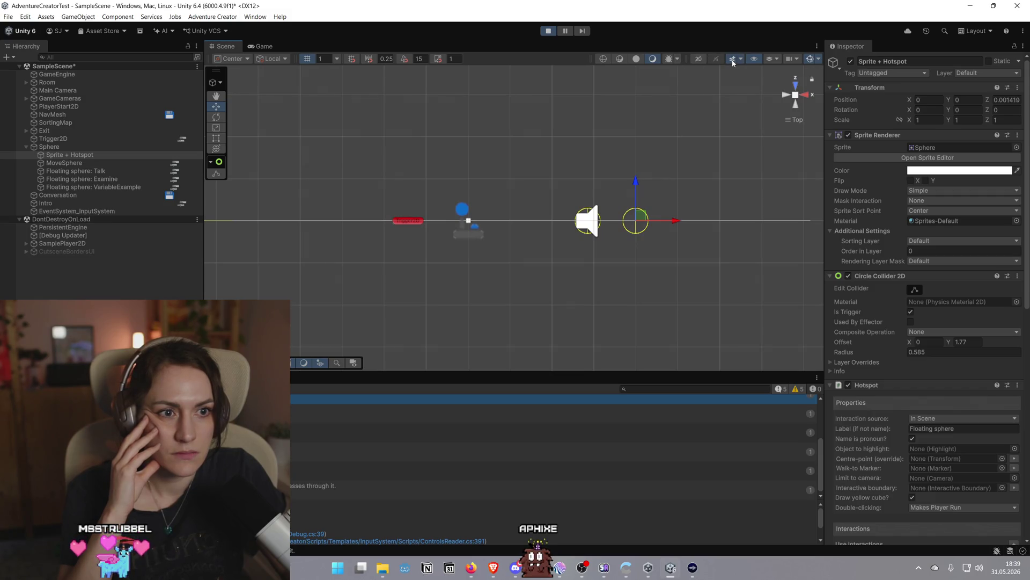
# Toggle Gizmos off and on, return to the flat 2D view, and zoom to frame the room
pyautogui.click(811, 60)
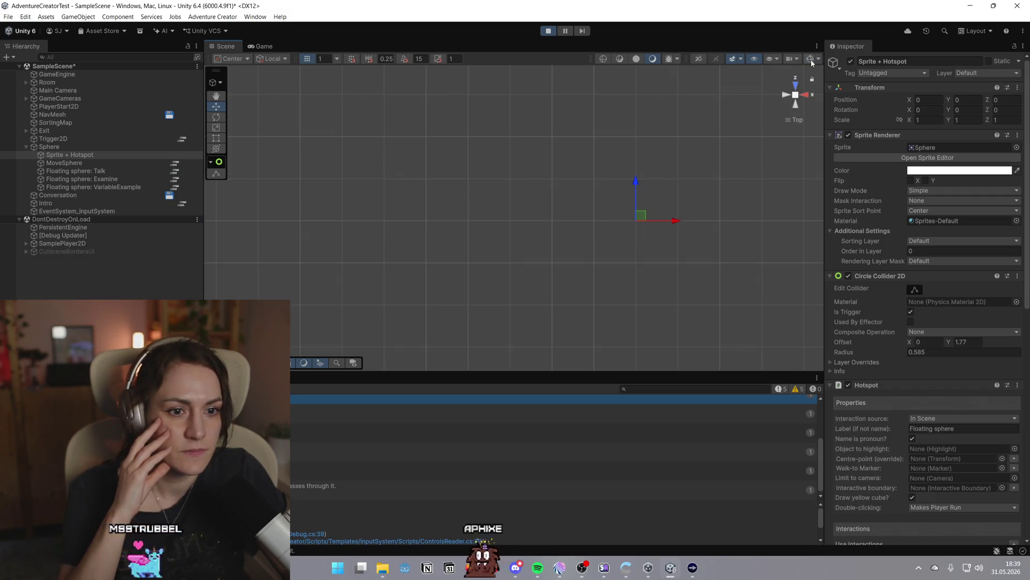
pyautogui.click(811, 60)
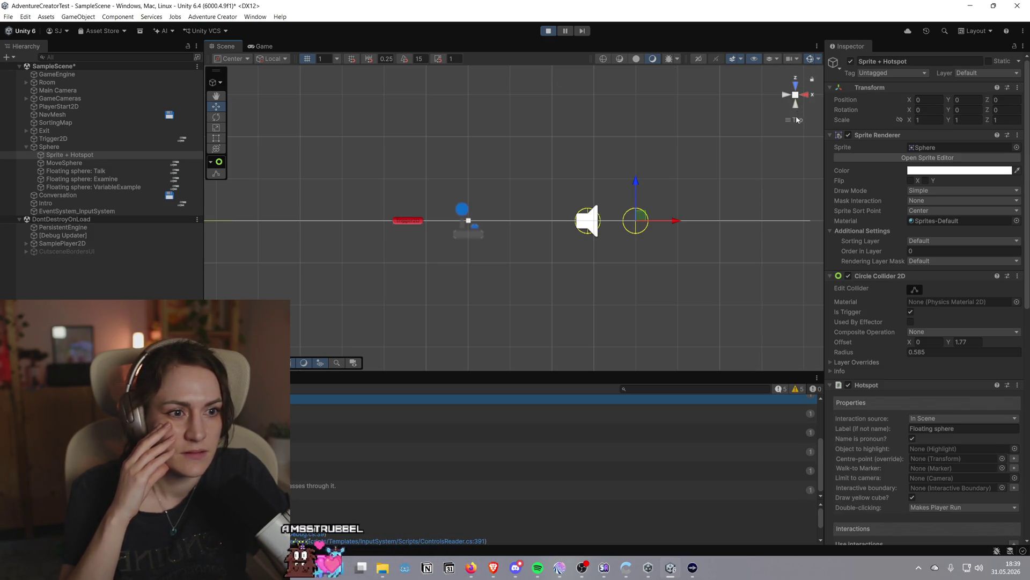
pyautogui.click(698, 58)
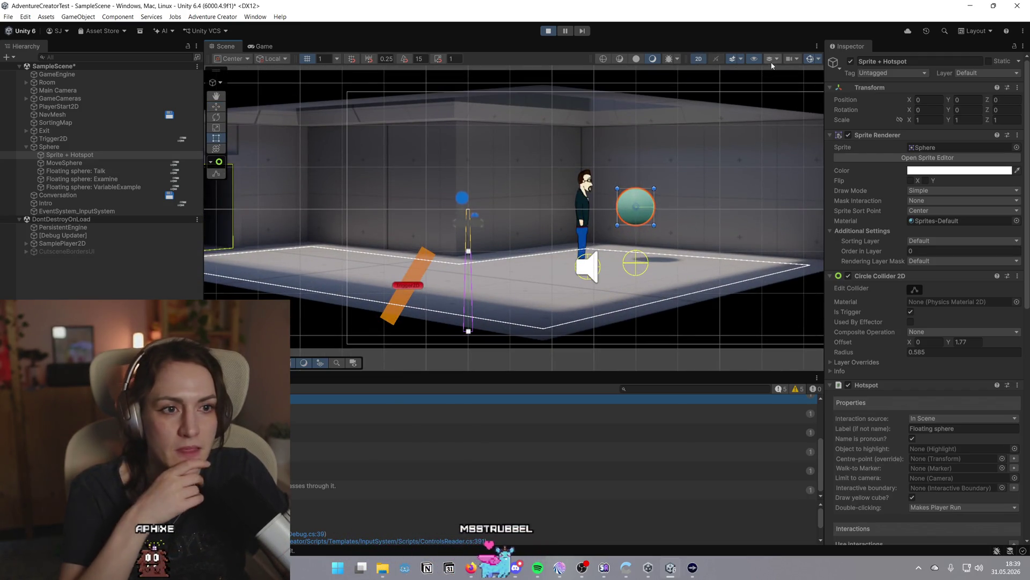
pyautogui.scroll(-3, 685, 167)
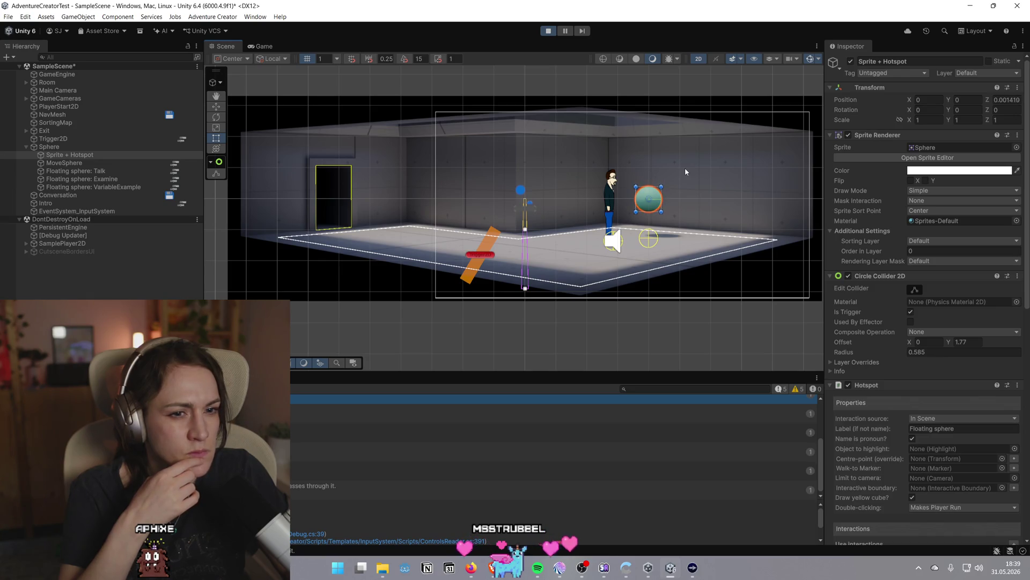
pyautogui.scroll(2, 690, 198)
pyautogui.scroll(2, 692, 228)
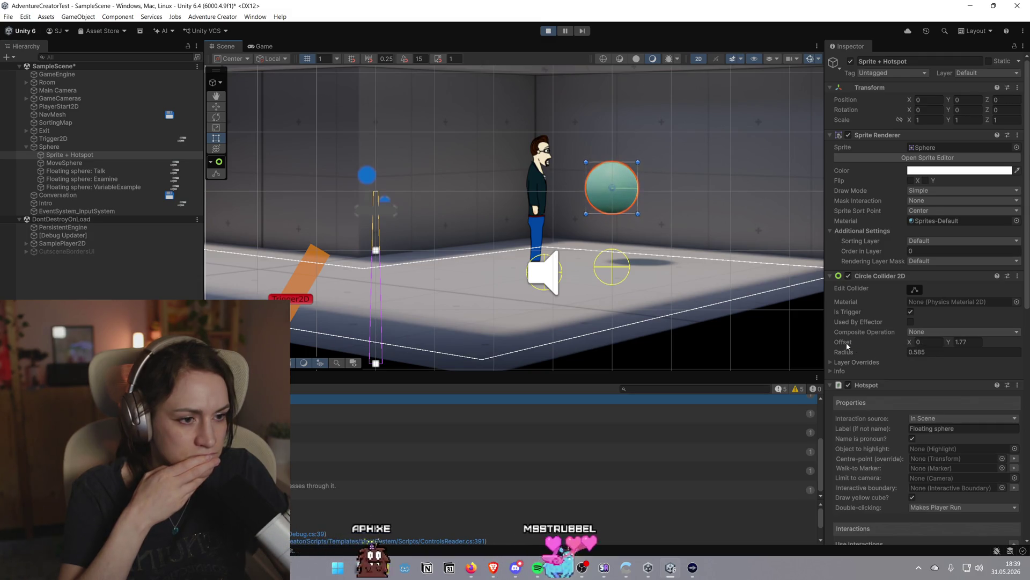
pyautogui.scroll(-4, 853, 346)
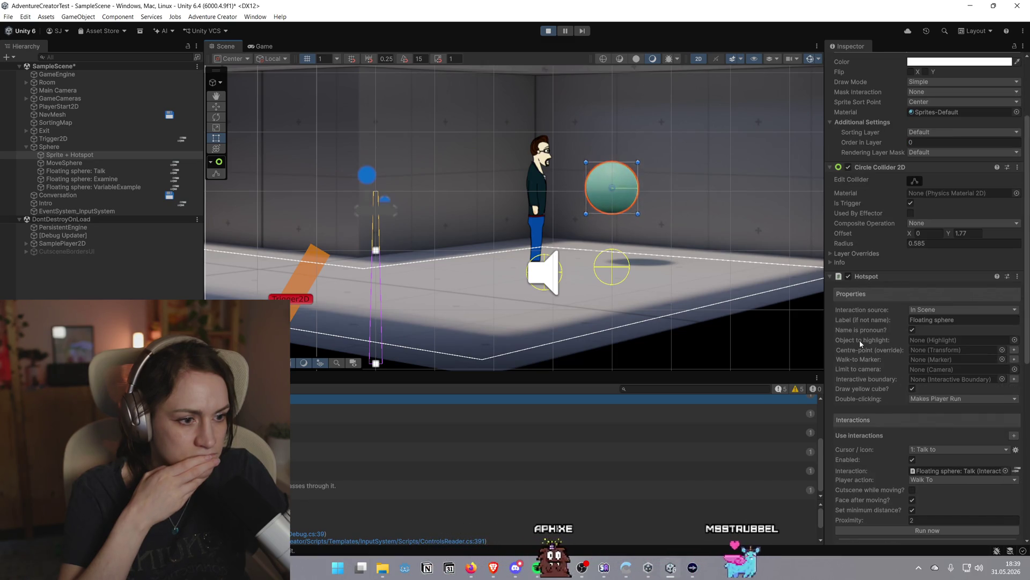
pyautogui.scroll(-1, 861, 343)
pyautogui.scroll(-10, 861, 344)
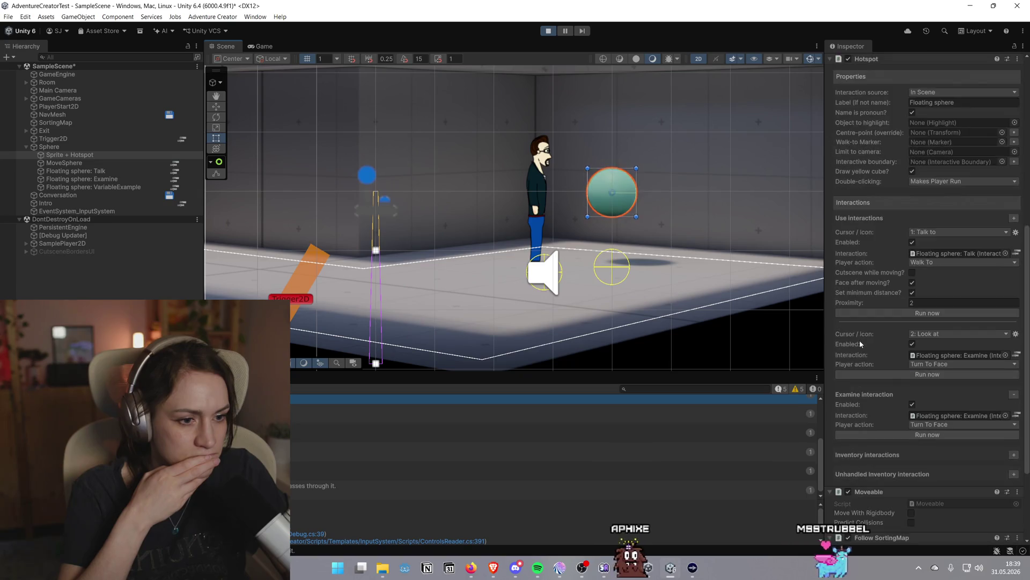
pyautogui.scroll(20, 873, 350)
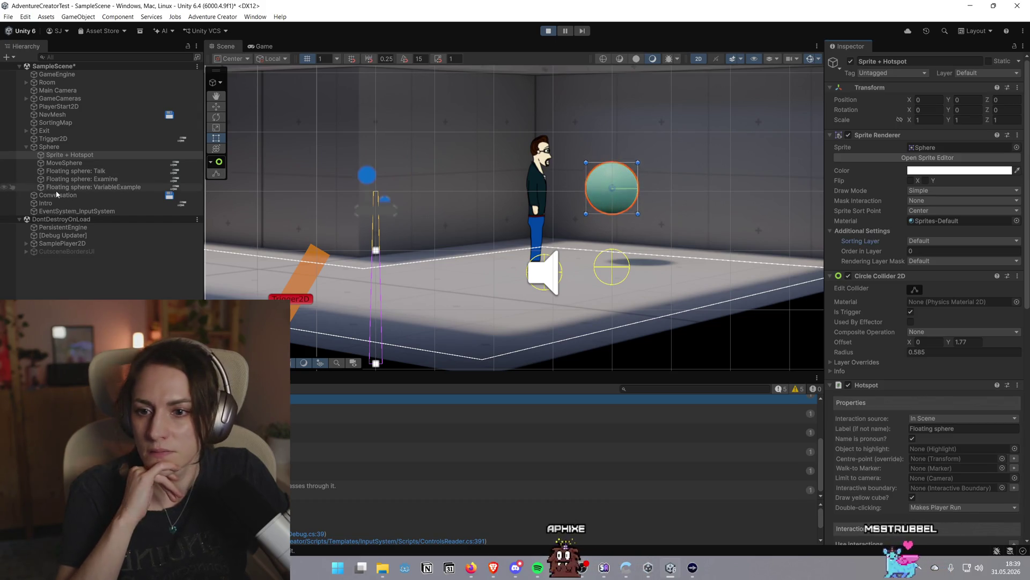
pyautogui.scroll(-2, 666, 192)
pyautogui.scroll(4, 666, 192)
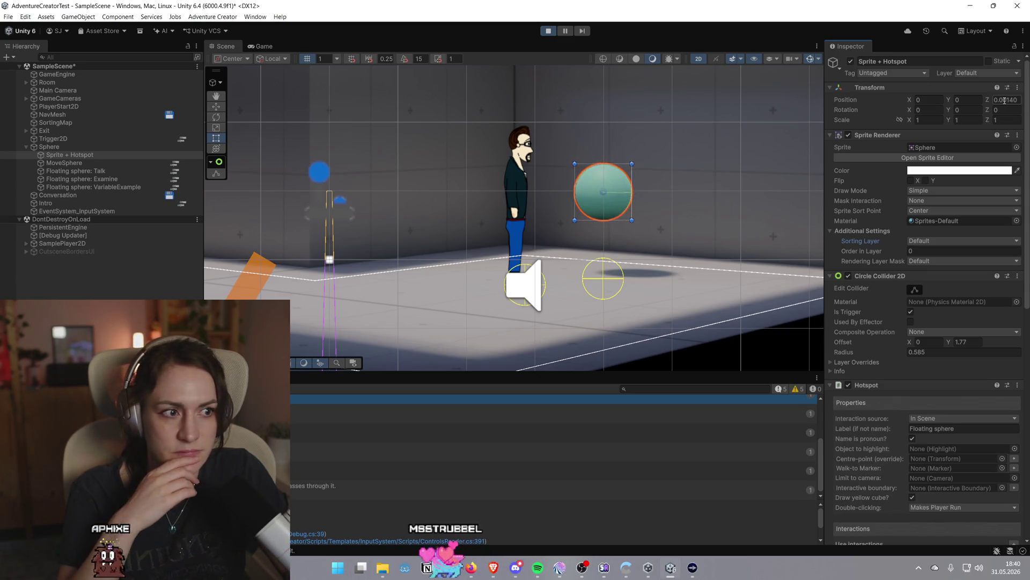
pyautogui.moveTo(626, 573)
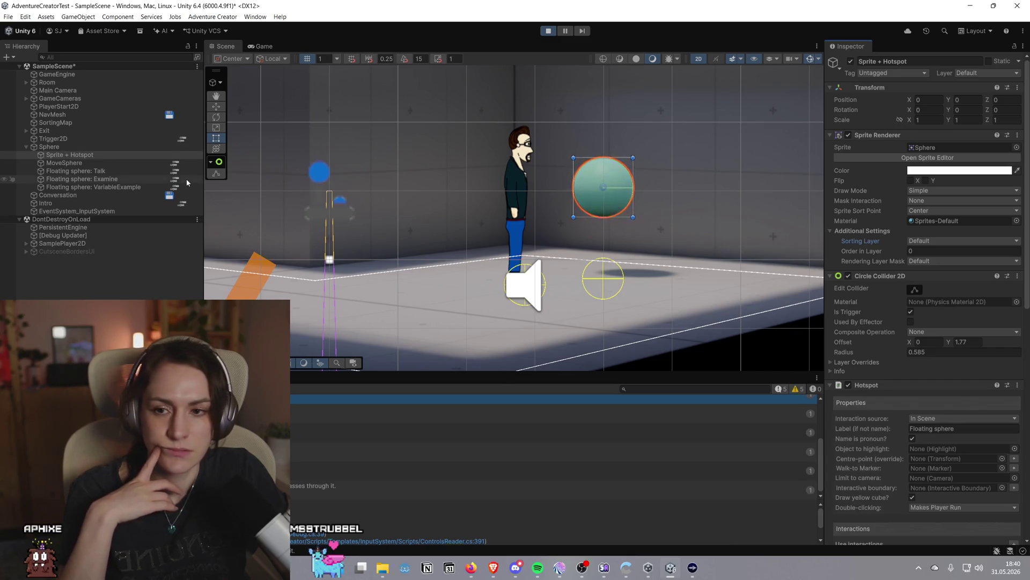
# Open the MoveSphere action list and watch its Y -0.3 and Y 0.3 transforms loop
pyautogui.click(174, 163)
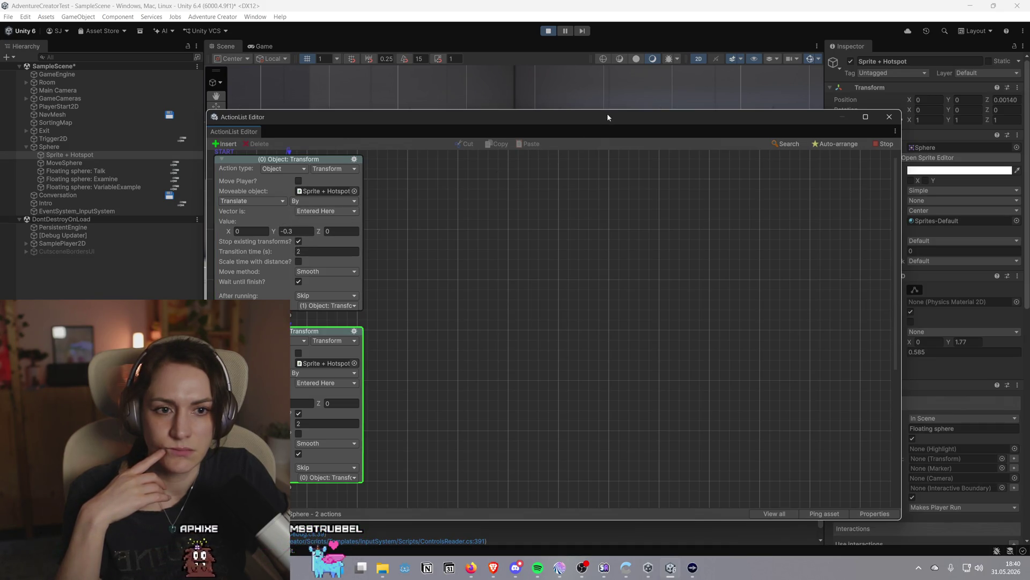
pyautogui.moveTo(607, 114)
pyautogui.mouseDown()
pyautogui.moveTo(621, 230)
pyautogui.moveTo(681, 166)
pyautogui.moveTo(682, 264)
pyautogui.moveTo(694, 296)
pyautogui.moveTo(777, 243)
pyautogui.mouseUp()
pyautogui.scroll(-5, 632, 398)
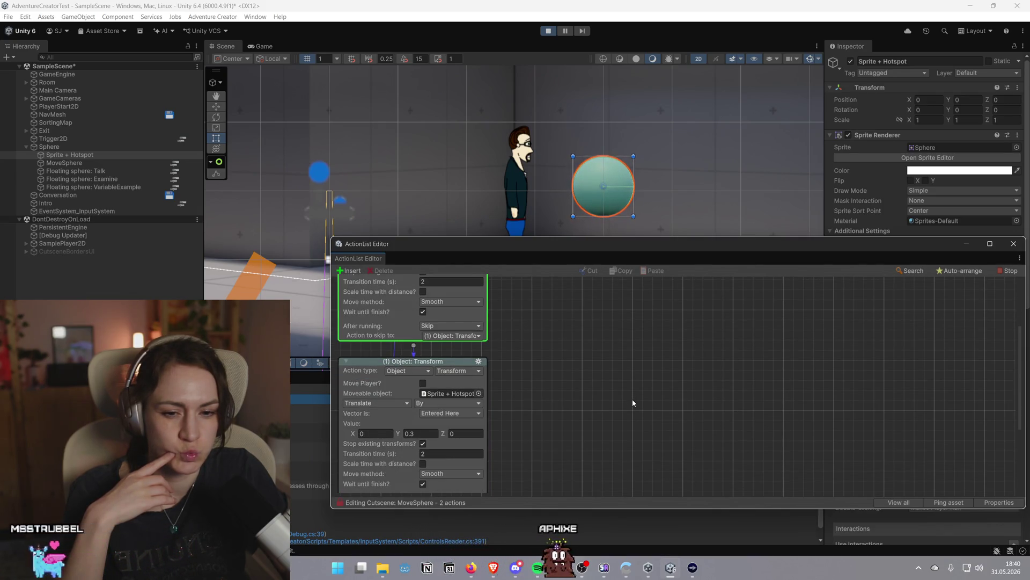
pyautogui.scroll(3, 632, 398)
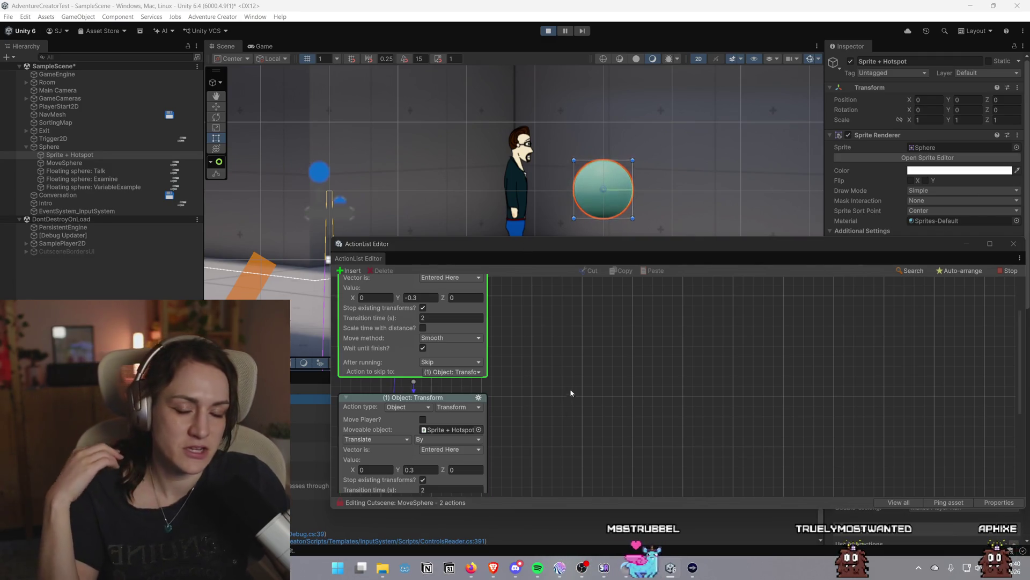
pyautogui.scroll(3, 492, 375)
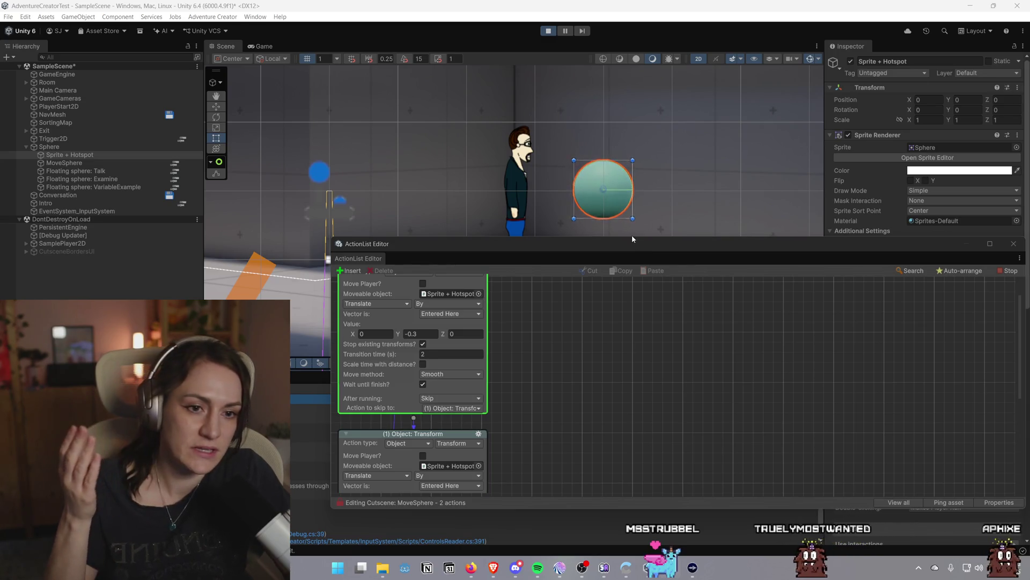
pyautogui.scroll(2, 399, 364)
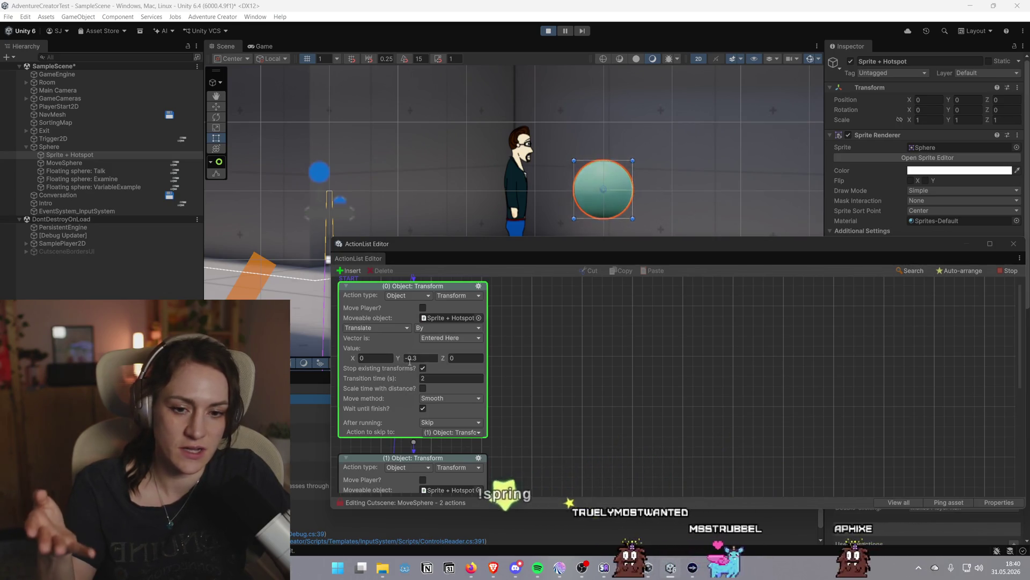
pyautogui.scroll(-6, 421, 357)
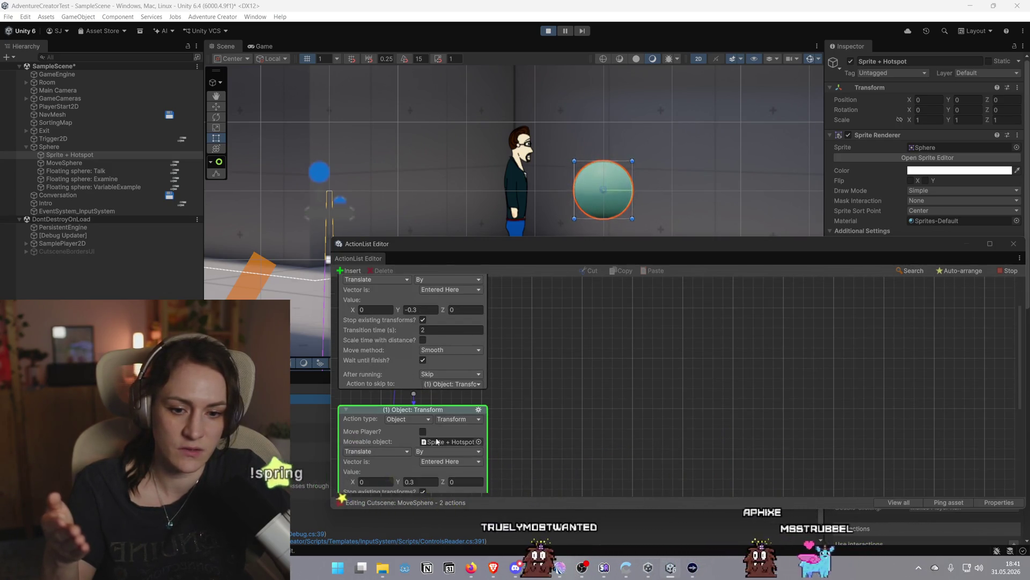
pyautogui.scroll(8, 494, 418)
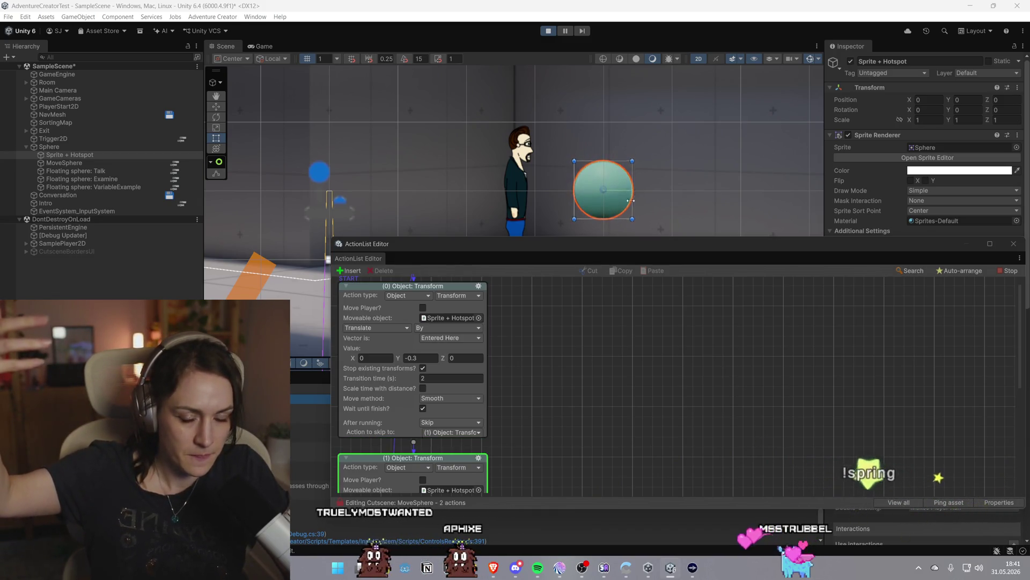
pyautogui.scroll(-3, 562, 336)
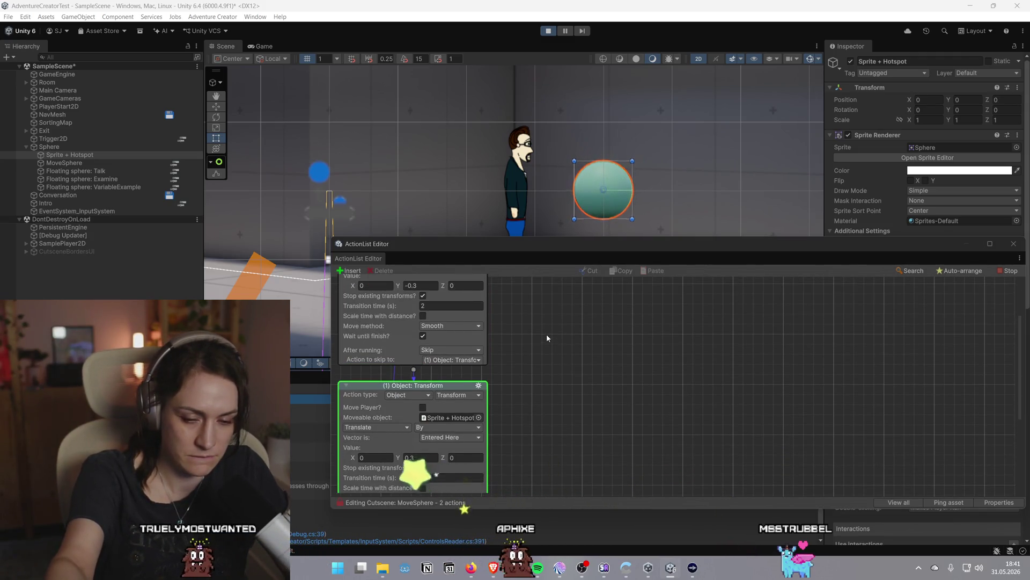
pyautogui.scroll(1, 546, 337)
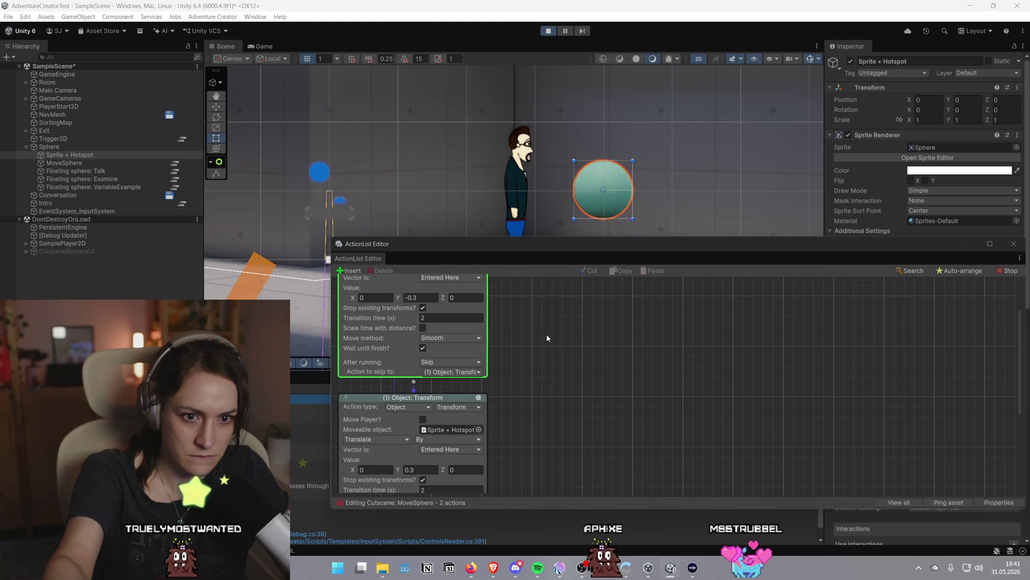
# Set the first movement's Y value to 0 and select the second movement's Y field
pyautogui.click(465, 298)
pyautogui.click(423, 298)
pyautogui.write('0')
pyautogui.press('Tab')
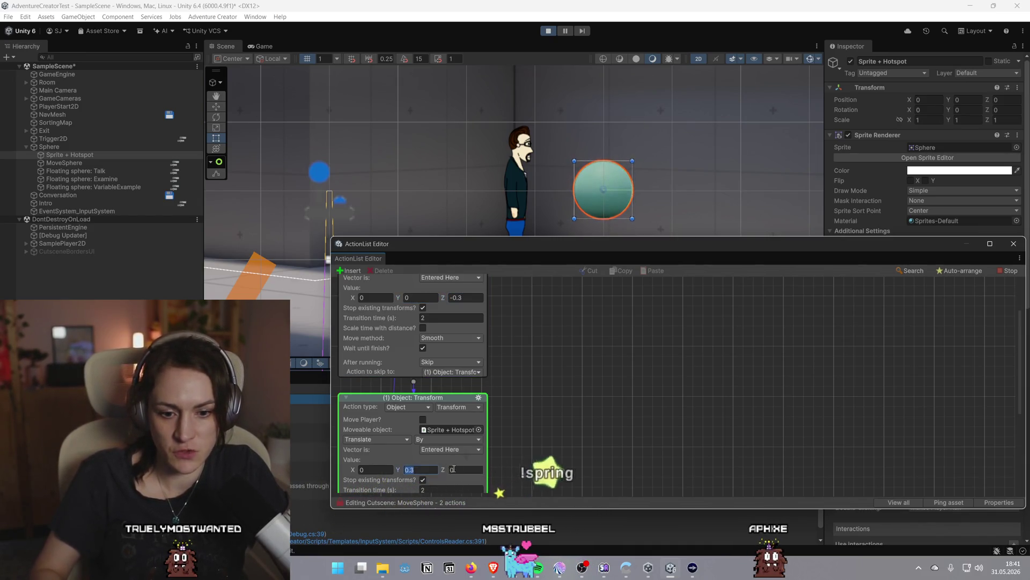
pyautogui.write('.3')
pyautogui.click(422, 467)
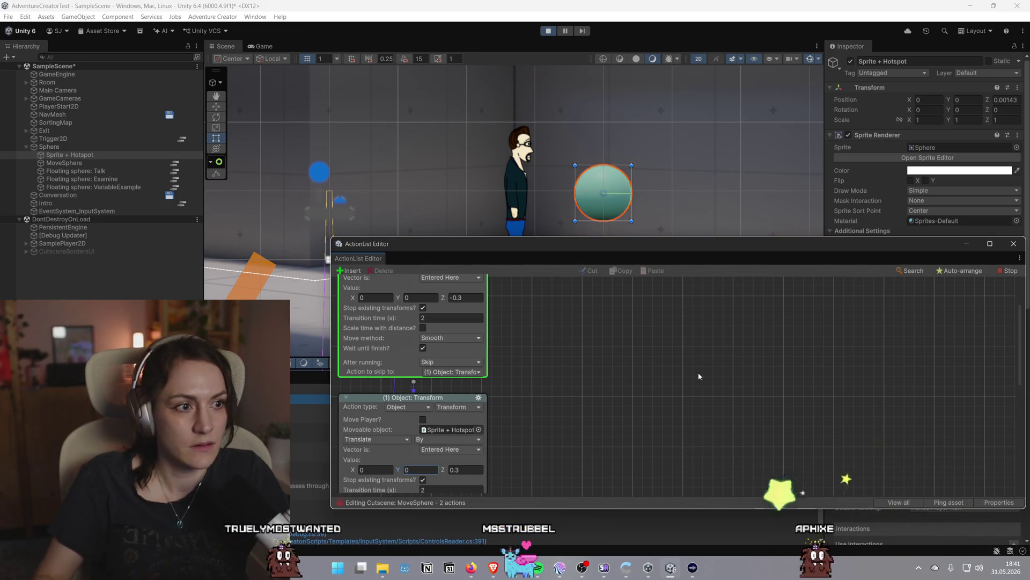
# Stop Play mode with Ctrl+P
pyautogui.scroll(-2, 699, 376)
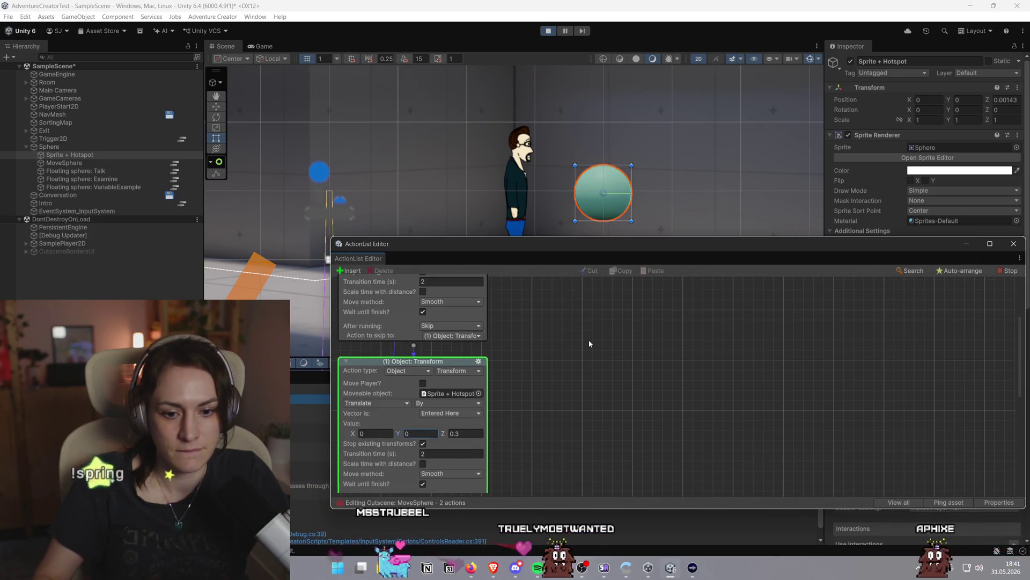
pyautogui.scroll(2, 588, 340)
pyautogui.hotkey('ctrl', 'p')
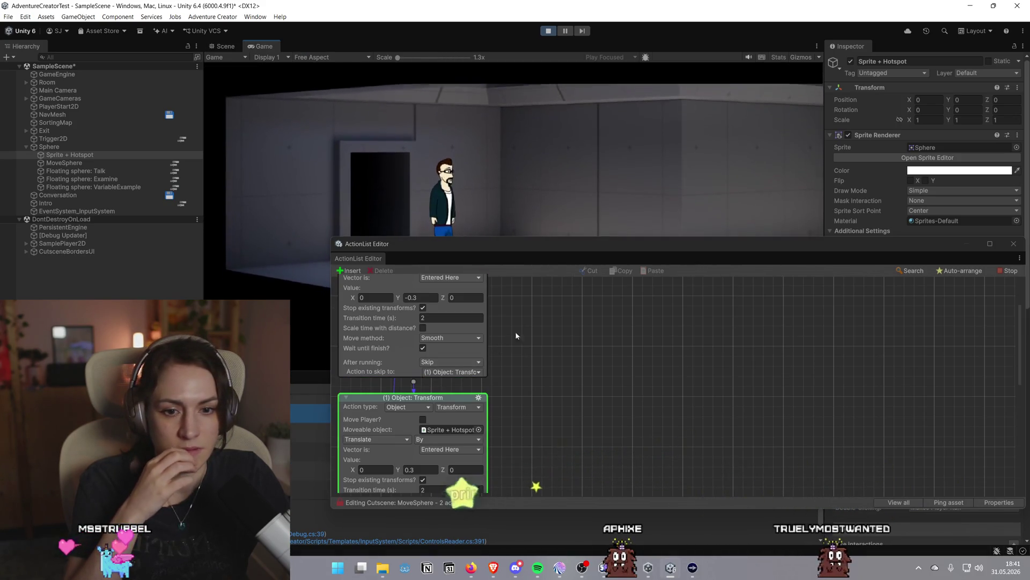
# Walk the character to the right and inspect the Sprite + Hotspot and MoveSphere objects
pyautogui.click(641, 209)
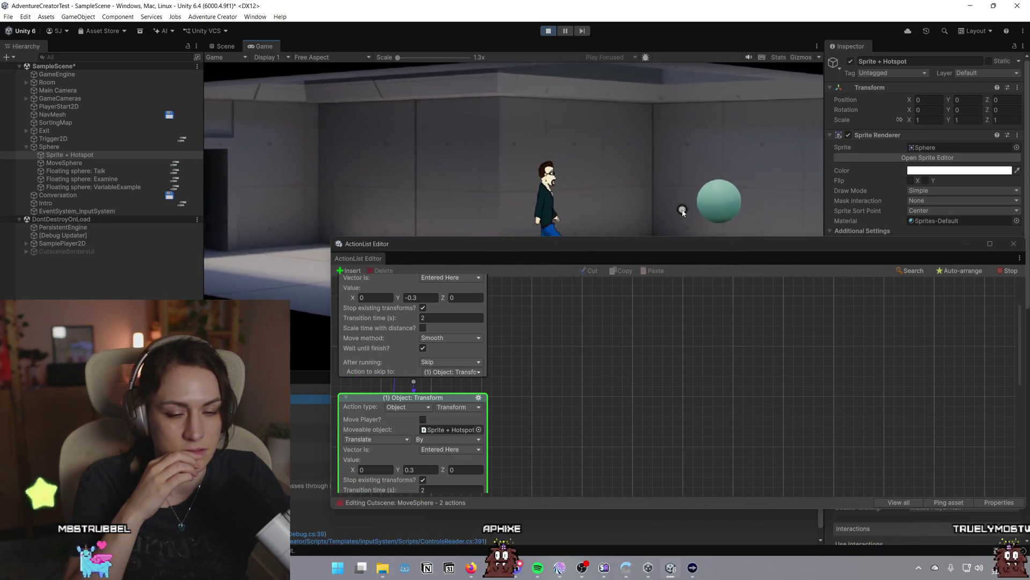
pyautogui.click(586, 204)
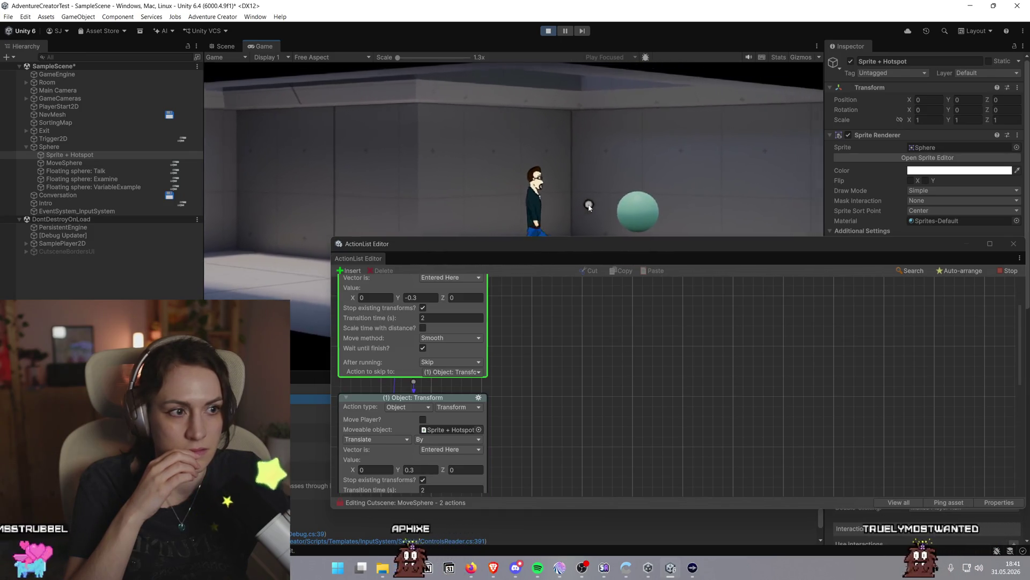
pyautogui.click(99, 157)
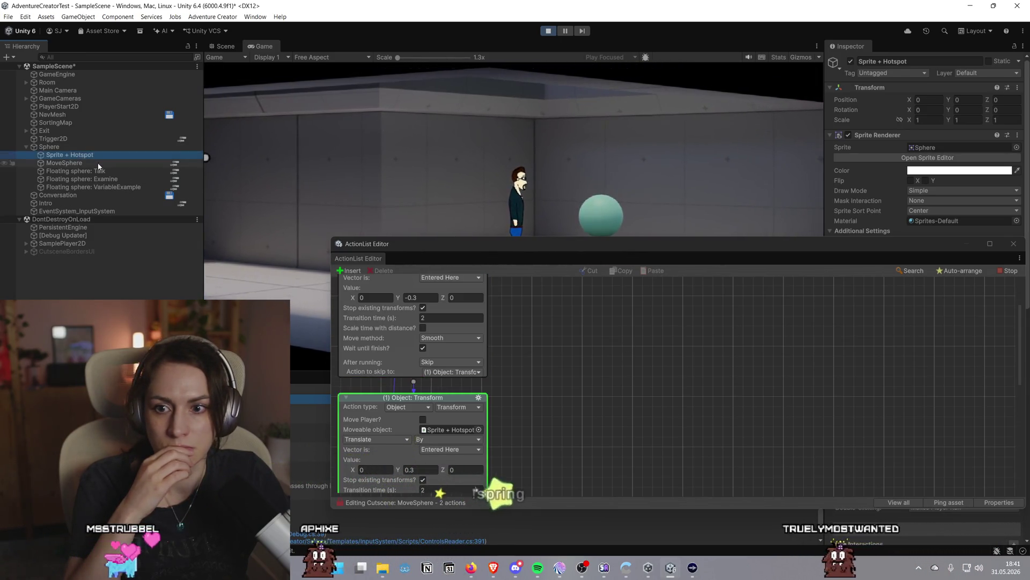
pyautogui.click(98, 164)
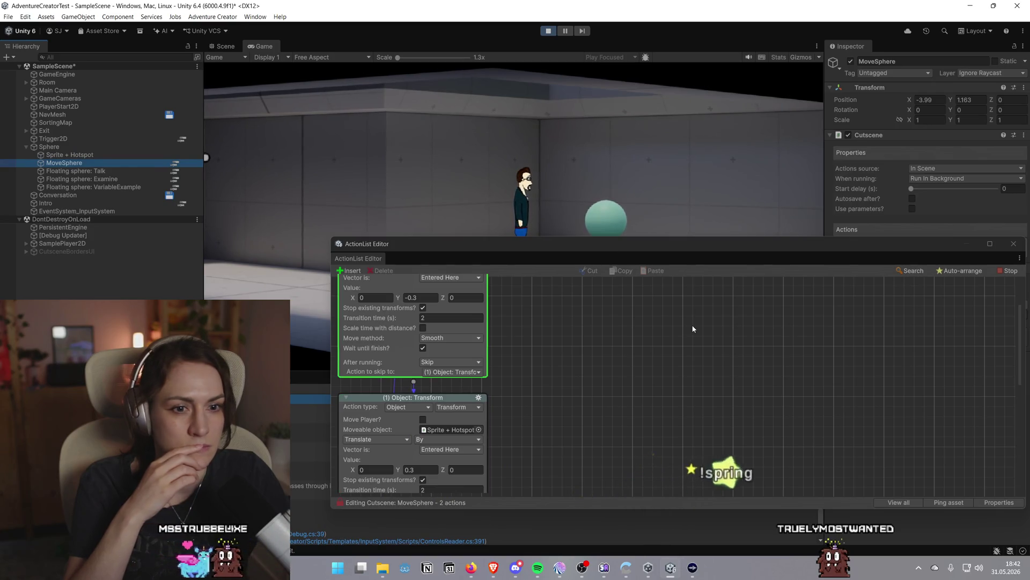
pyautogui.click(62, 156)
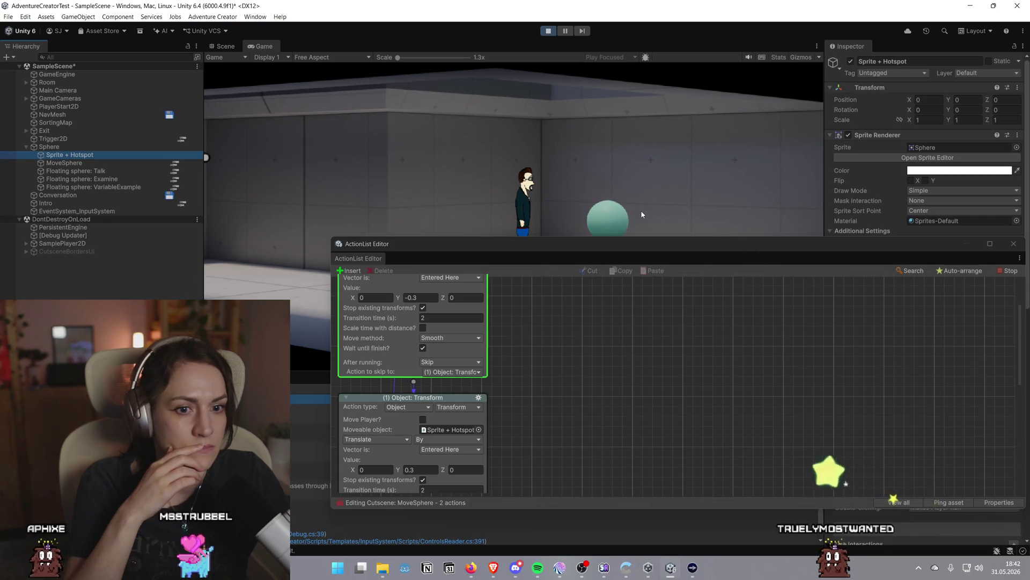
# Close the ActionList Editor window, then inspect the Sphere's NPC settings and the Sprite + Hotspot object
pyautogui.moveTo(684, 241); pyautogui.dragTo(617, 268)
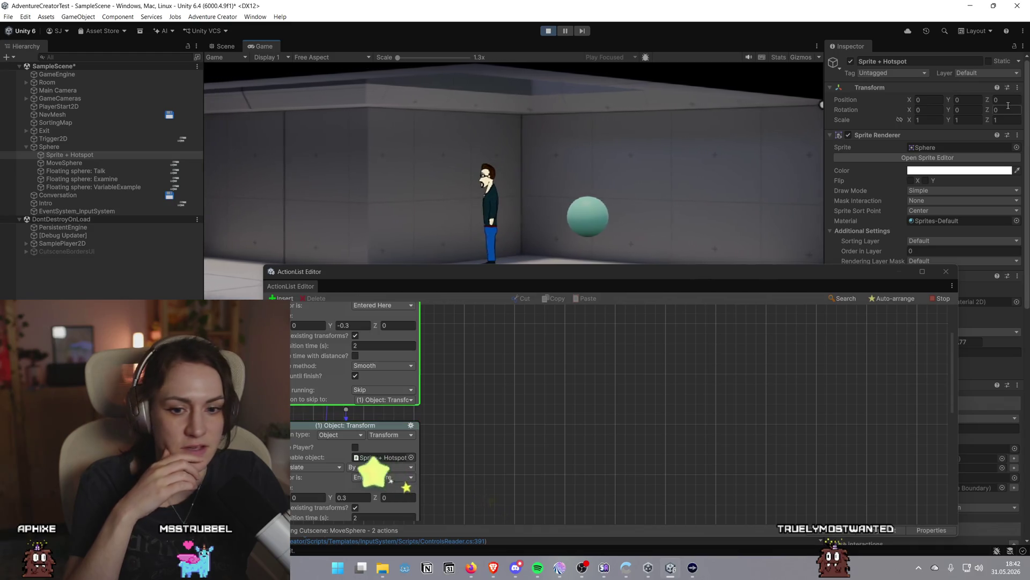
pyautogui.click(946, 271)
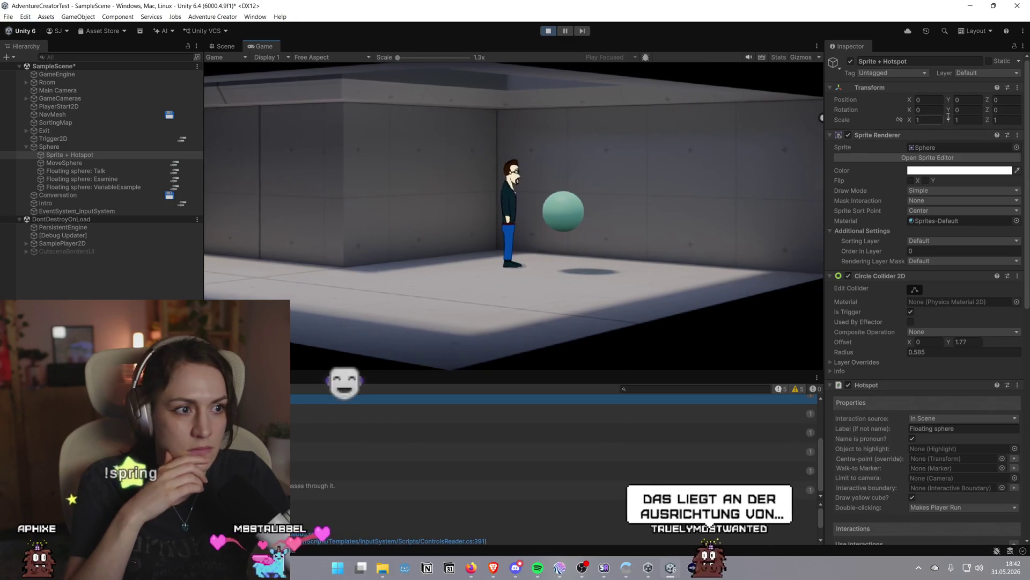
pyautogui.click(64, 162)
pyautogui.click(67, 147)
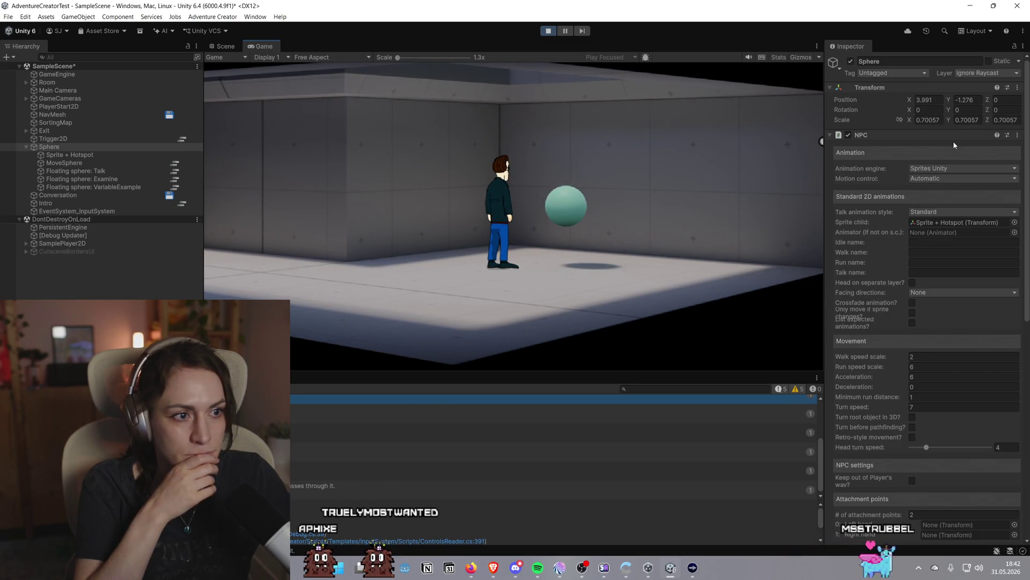
pyautogui.click(116, 156)
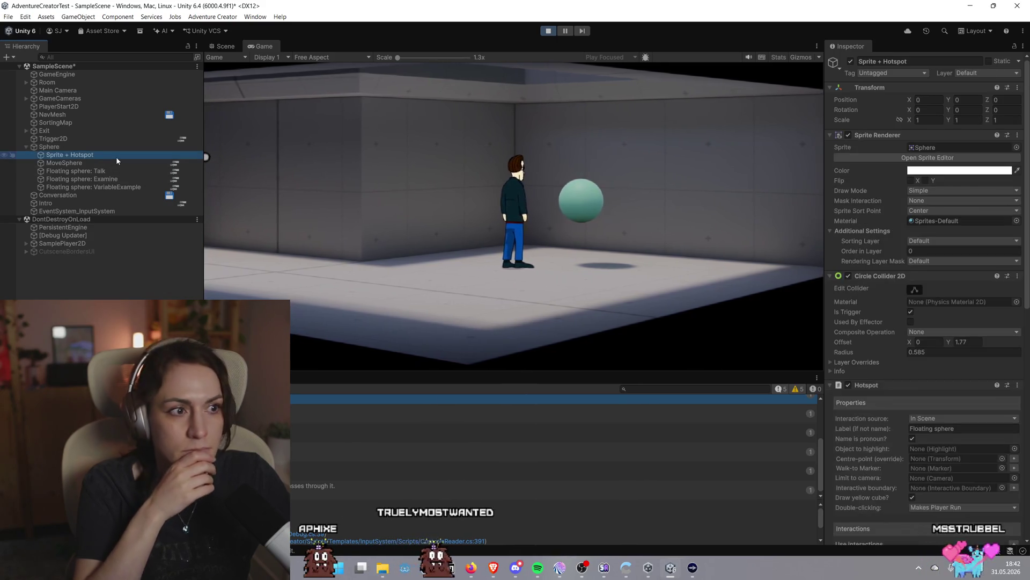
pyautogui.click(110, 162)
pyautogui.click(108, 154)
pyautogui.click(102, 147)
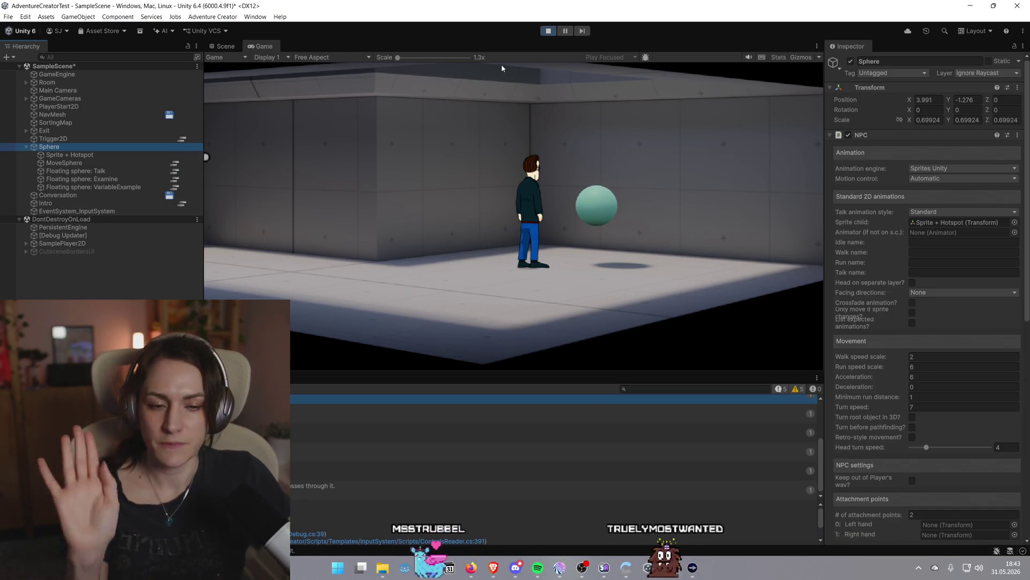
# Stop play mode and bring the Game Editor tutorial page forward in the browser
pyautogui.click(548, 32)
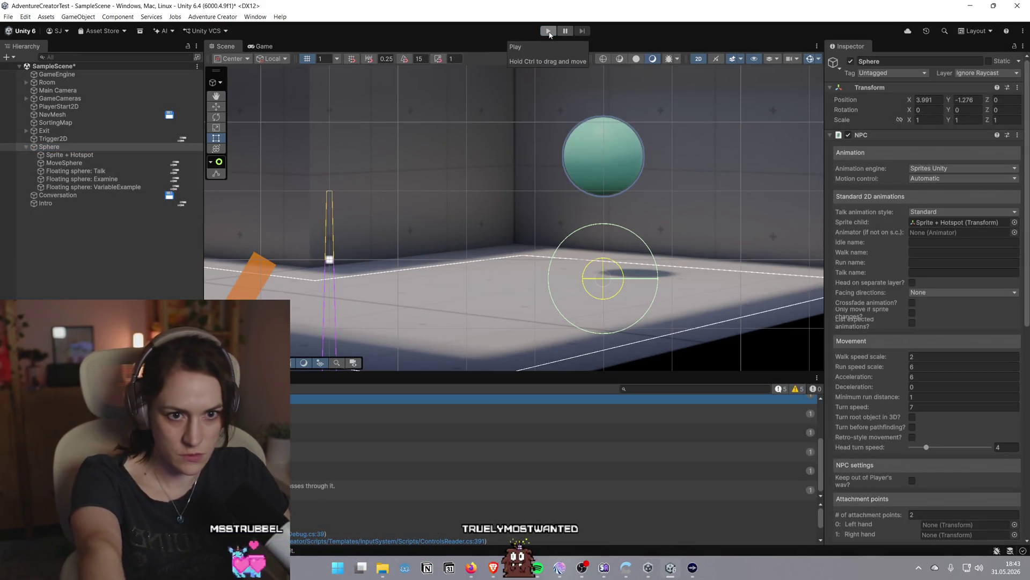
pyautogui.moveTo(503, 572)
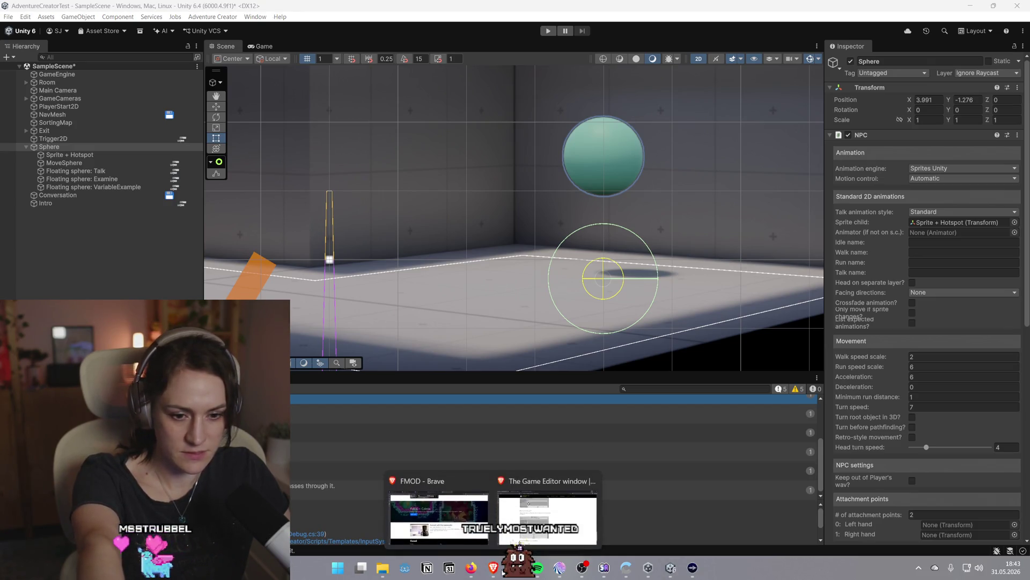
pyautogui.click(536, 518)
# Follow the 'My first Cutscene' link at the bottom of the Game Editor page, then switch back to Unity
pyautogui.scroll(-3, 579, 397)
pyautogui.scroll(2, 581, 413)
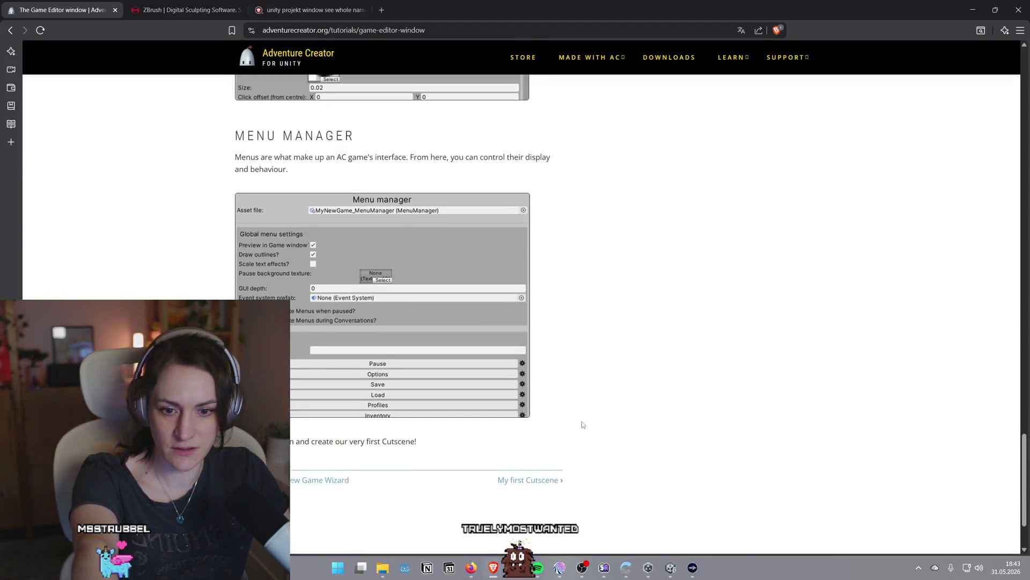
pyautogui.click(545, 480)
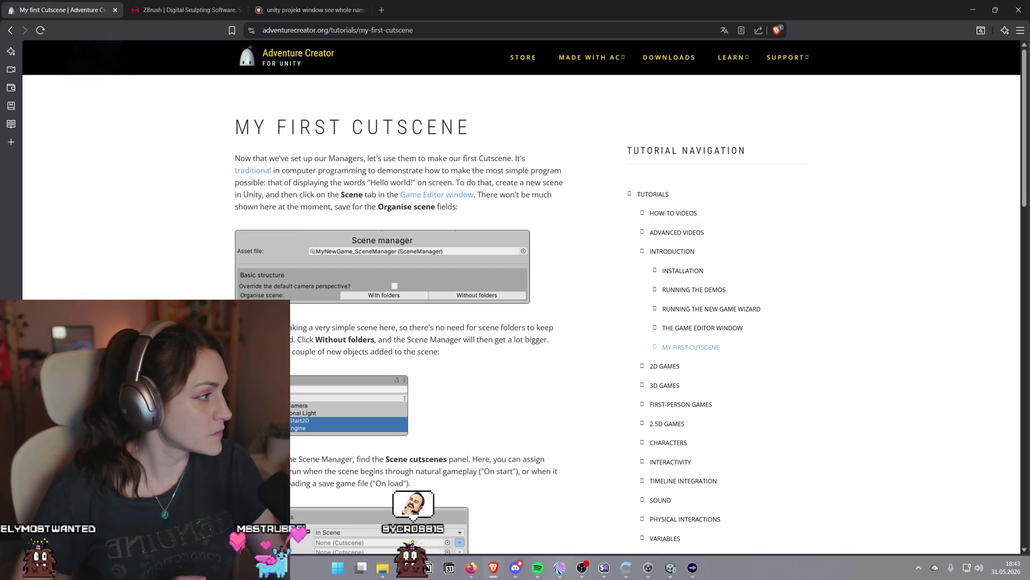
pyautogui.hotkey('alt', 'Tab')
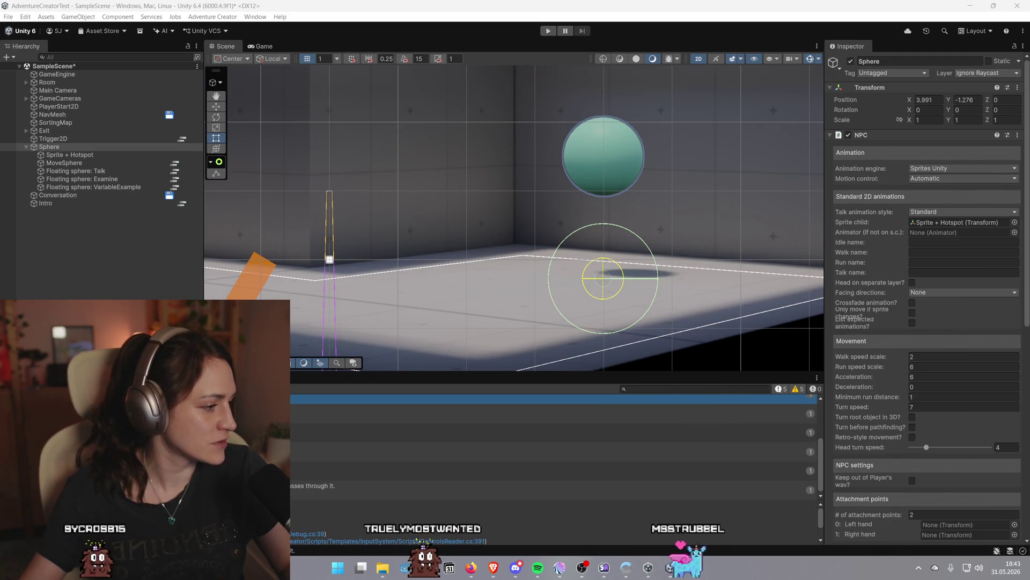
# Read the My First Cutscene tutorial, then deselect everything in Unity and save SampleScene
pyautogui.hotkey('alt', 'Tab')
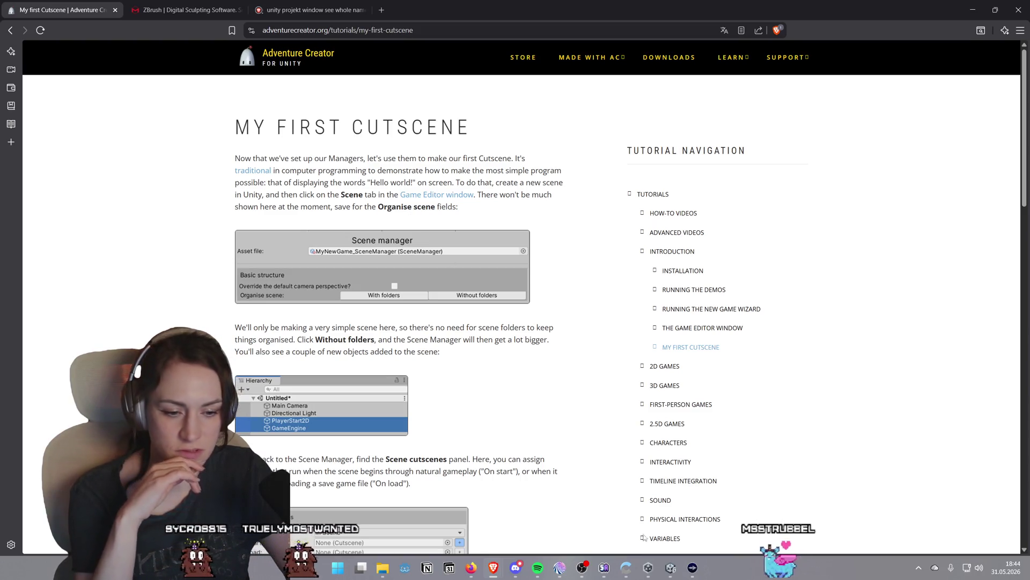
pyautogui.hotkey('alt', 'Tab')
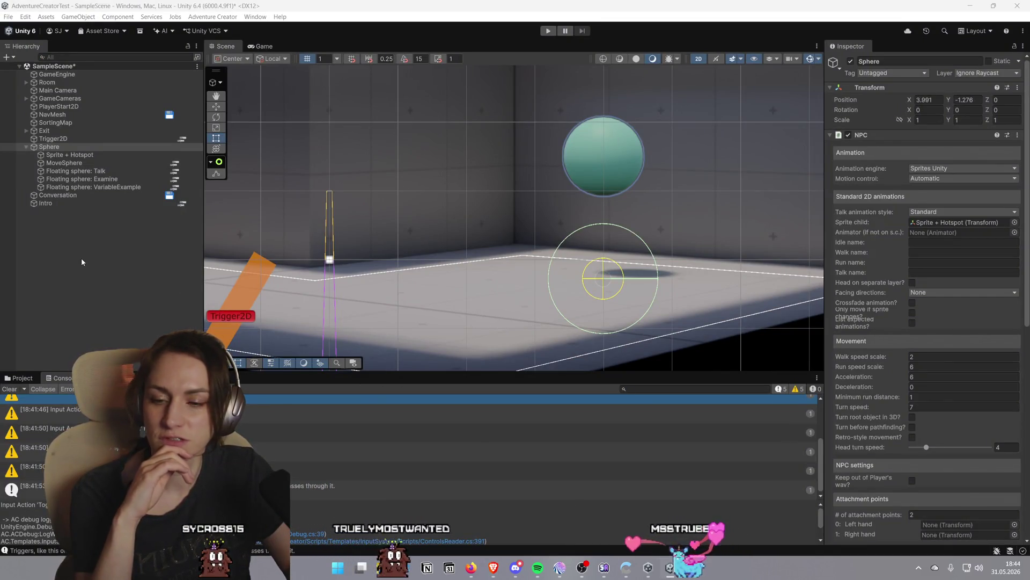
pyautogui.click(82, 261)
pyautogui.hotkey('ctrl', 's')
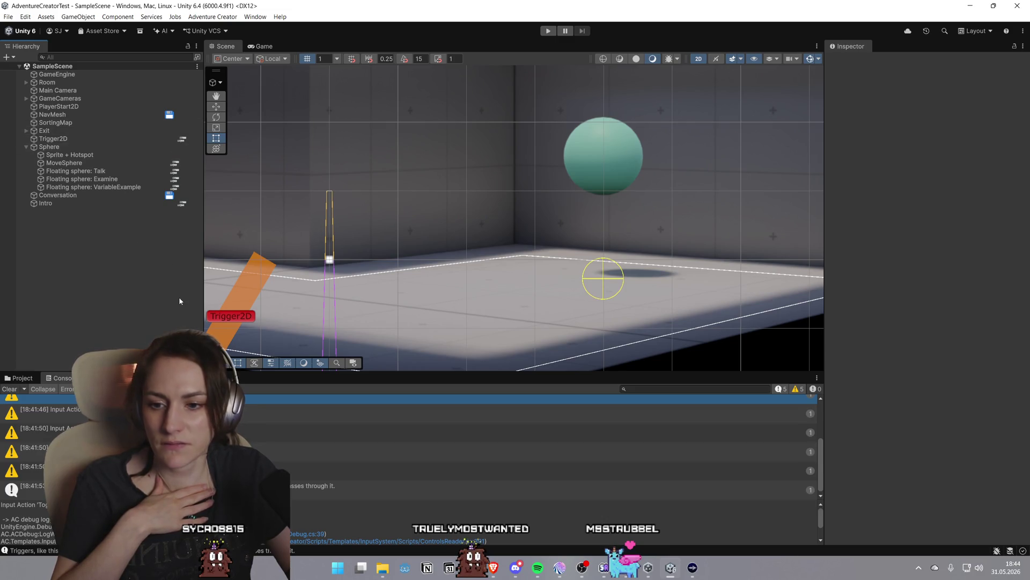
# Browse the project's asset folders and open the Sample 2D Scene folder
pyautogui.click(22, 378)
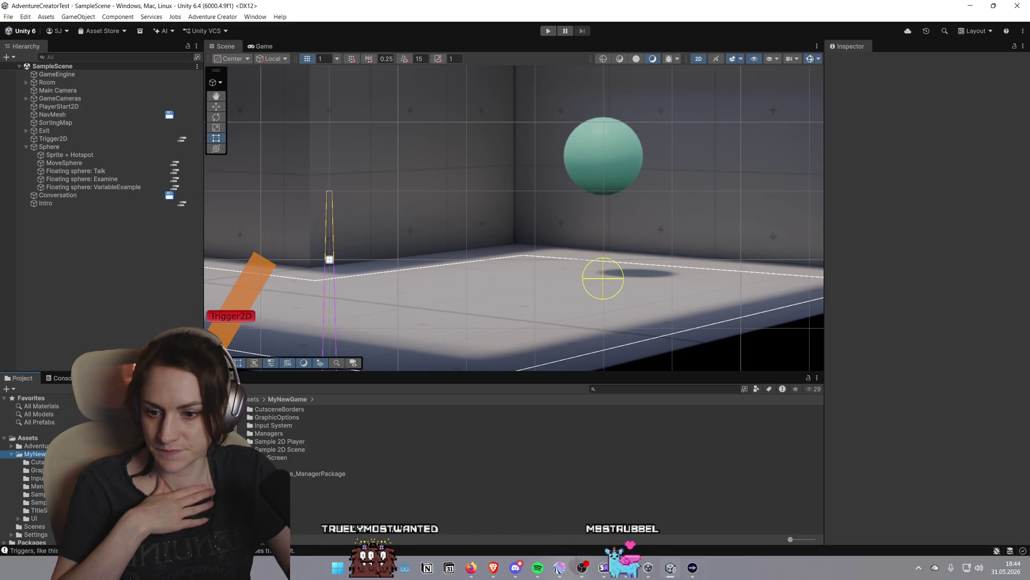
pyautogui.click(37, 494)
pyautogui.click(38, 502)
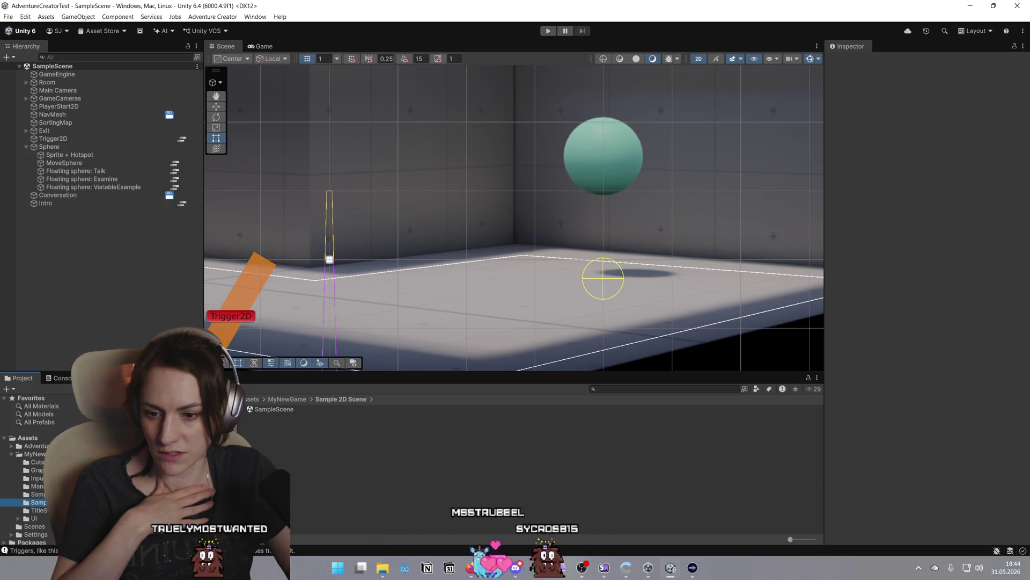
pyautogui.click(34, 453)
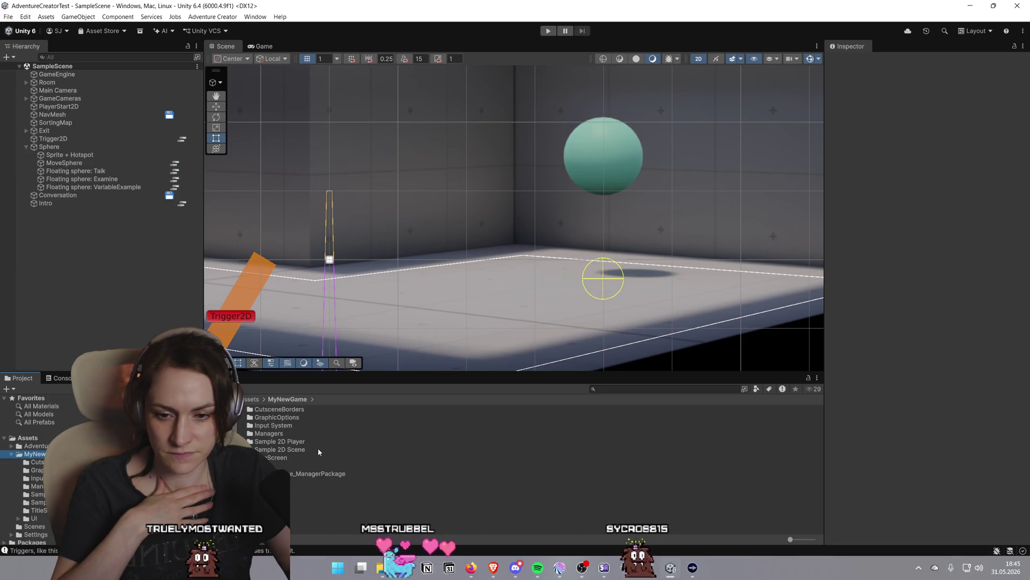
pyautogui.doubleClick(276, 449)
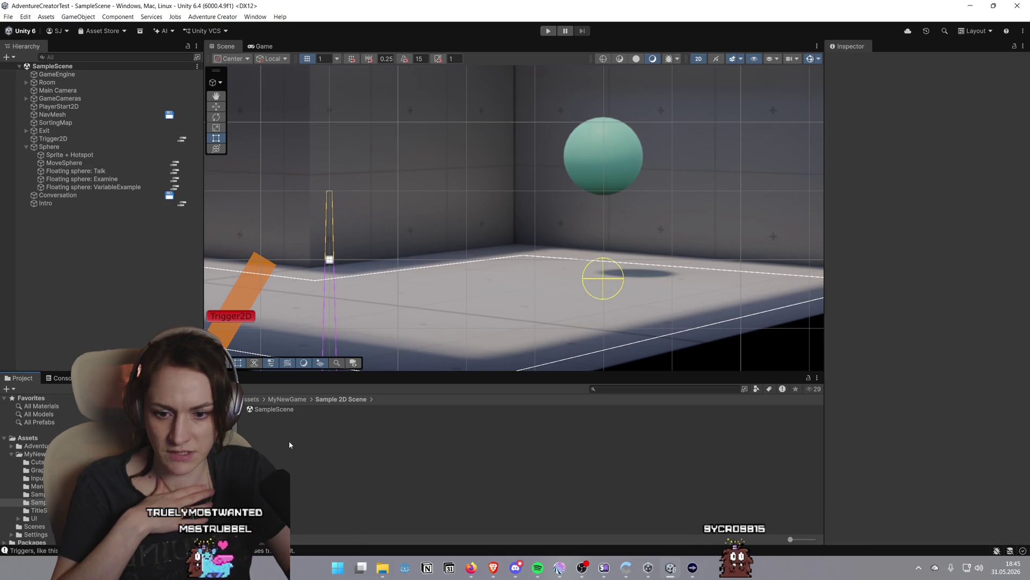
# Create a new scene named TutorialScene in that folder and open it
pyautogui.rightClick(289, 440)
pyautogui.moveTo(417, 173)
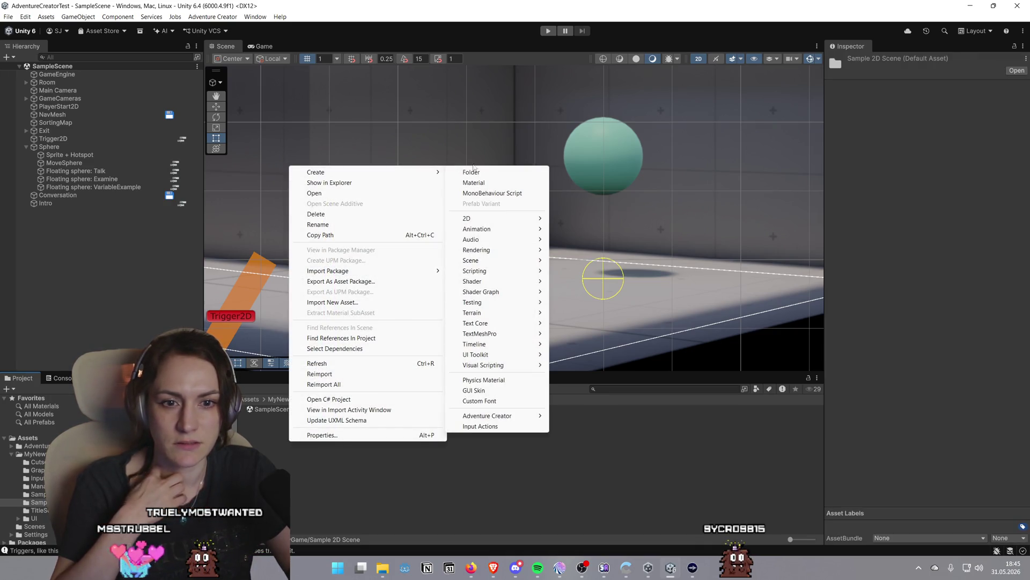
pyautogui.moveTo(521, 264)
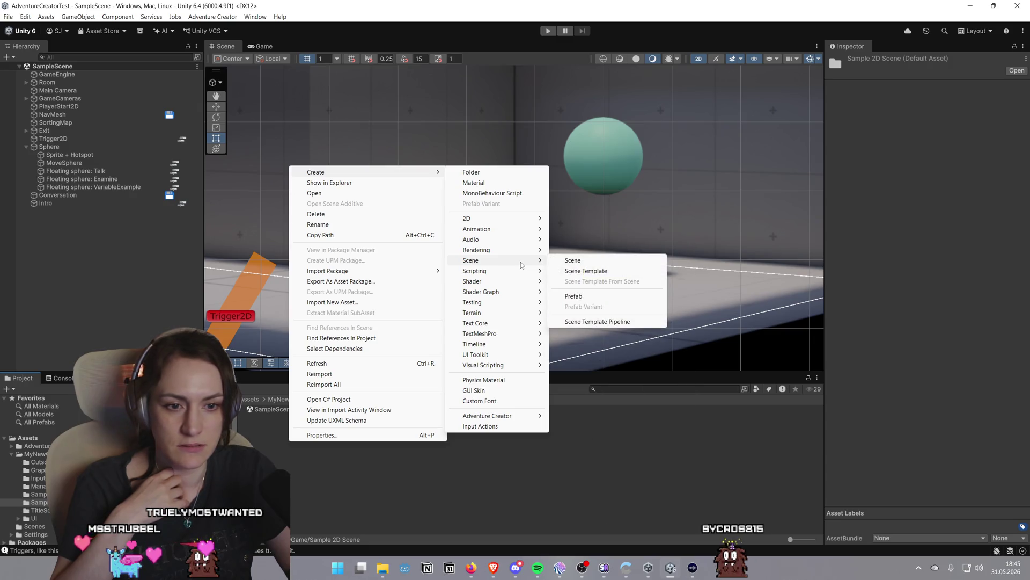
pyautogui.click(573, 261)
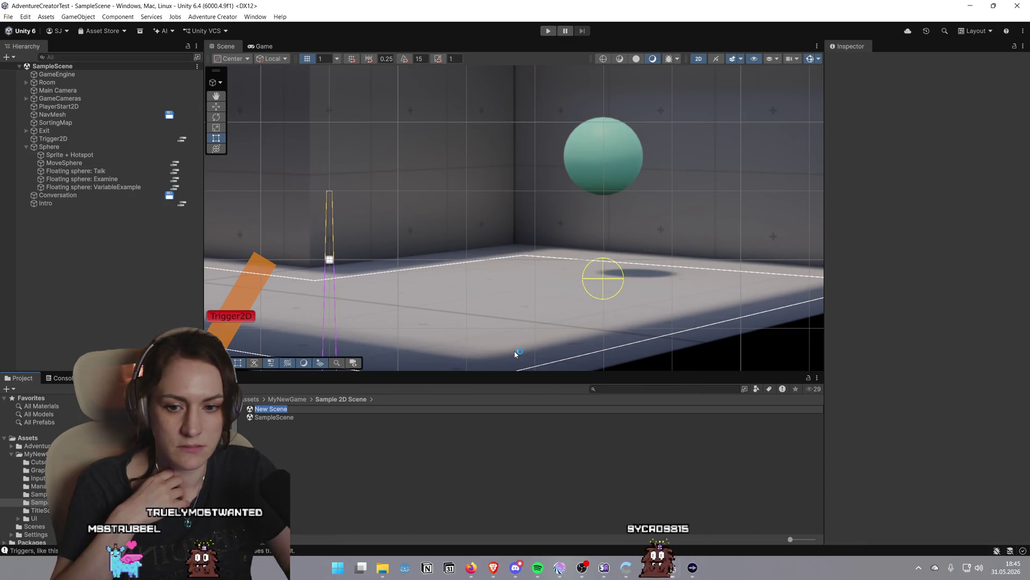
pyautogui.write('Tutorial')
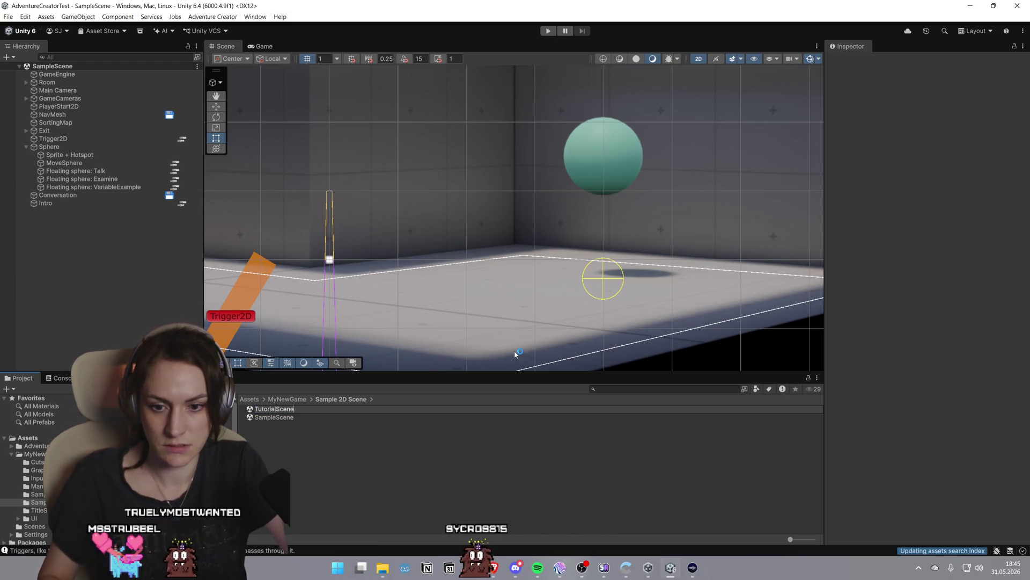
pyautogui.press('Return')
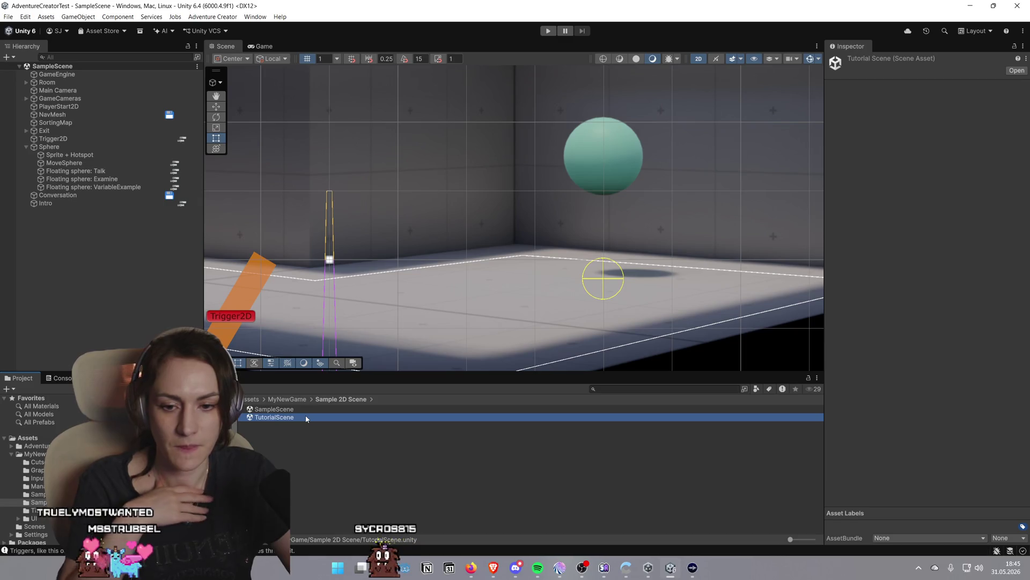
pyautogui.doubleClick(307, 419)
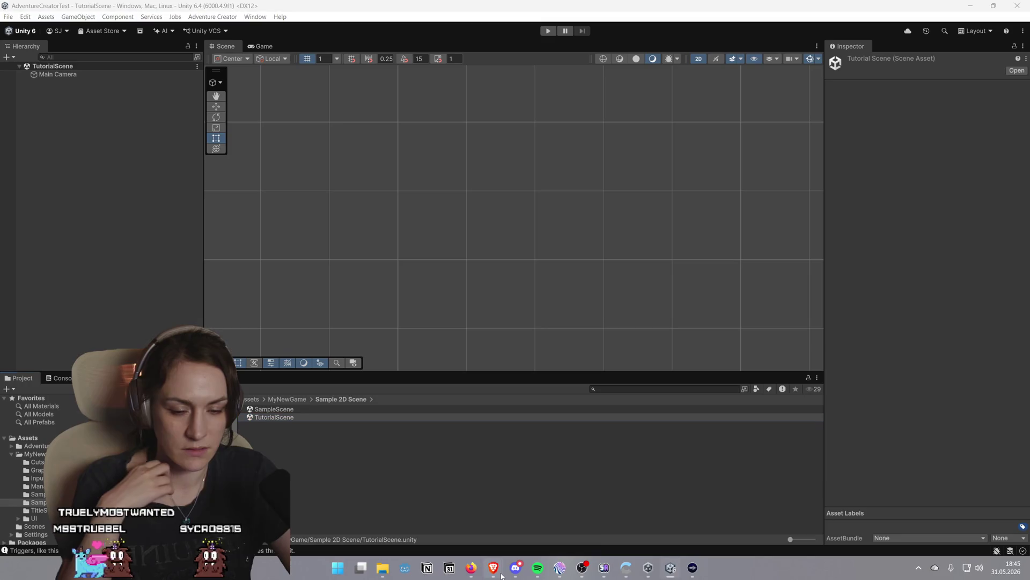
pyautogui.moveTo(493, 567)
pyautogui.click(515, 512)
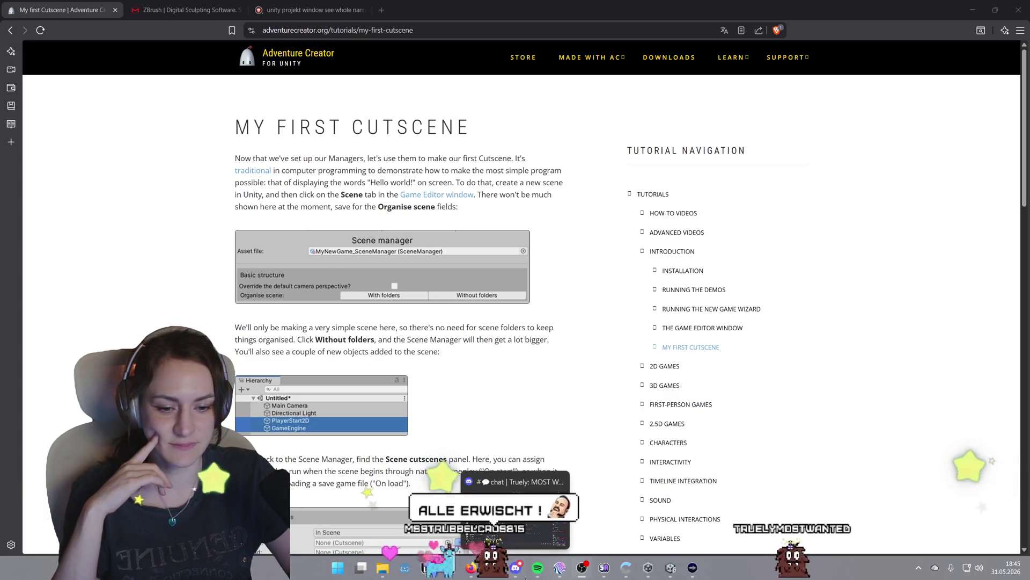
pyautogui.moveTo(605, 567)
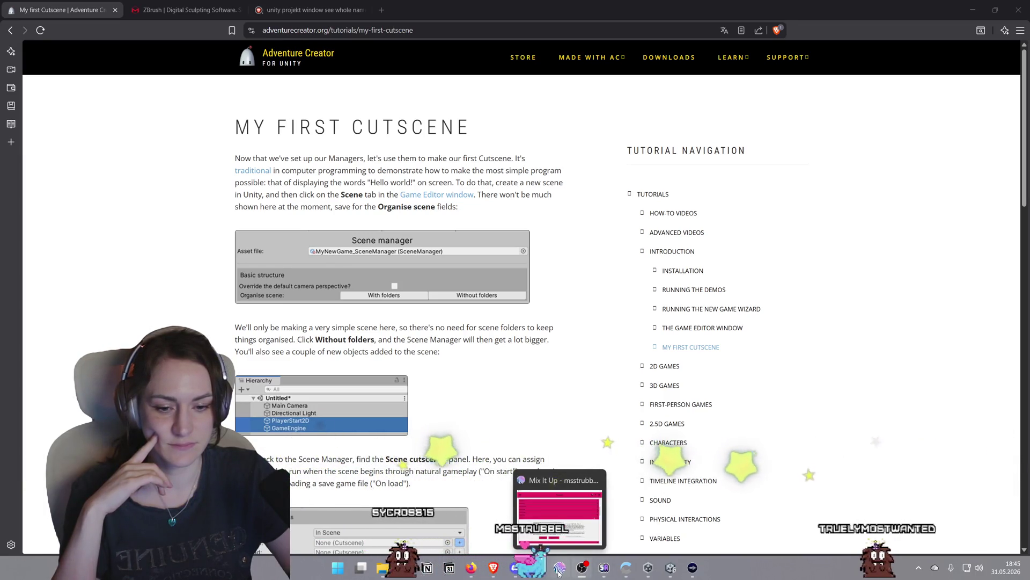
pyautogui.click(665, 572)
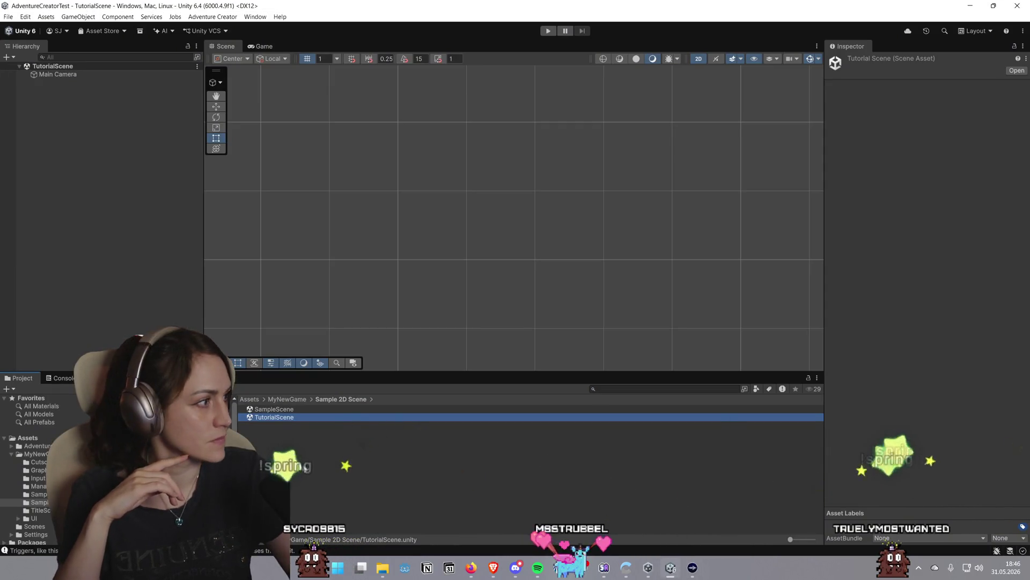
pyautogui.click(671, 572)
# Show the Scene manager tab of the Adventure Creator Game Editor, then return to the tutorial in Brave
pyautogui.moveTo(744, 80); pyautogui.dragTo(740, 75)
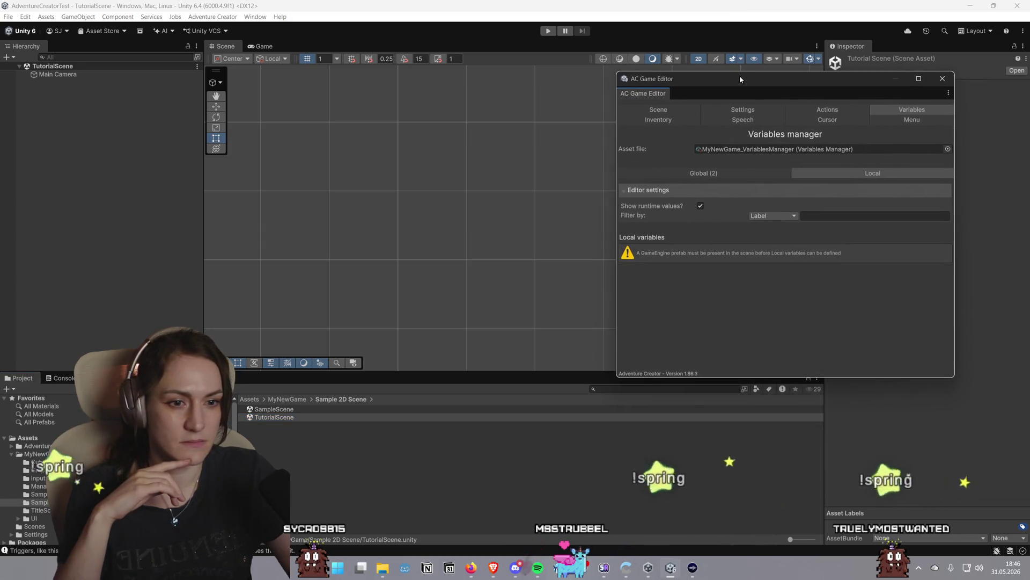
pyautogui.click(675, 110)
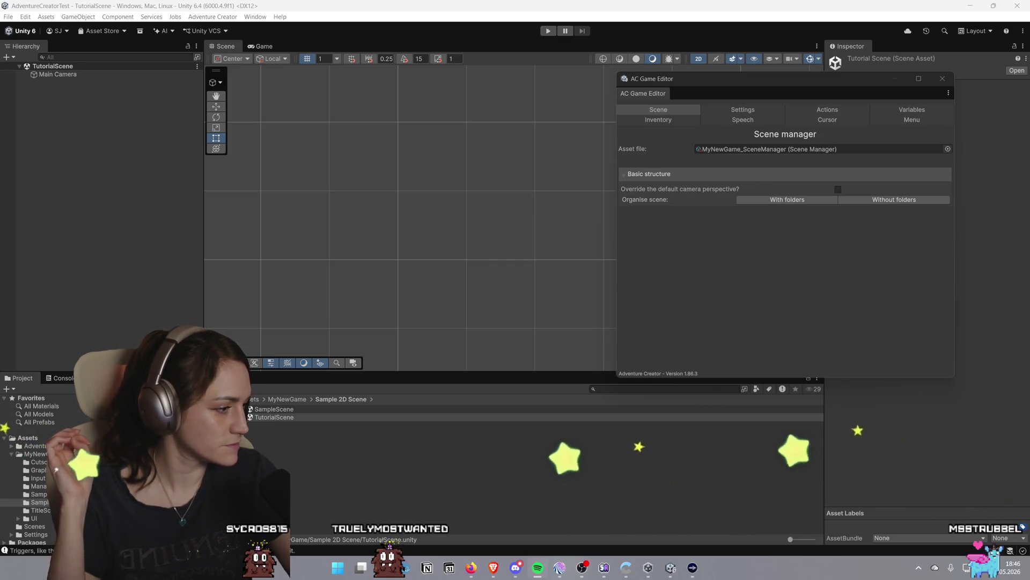
pyautogui.click(671, 568)
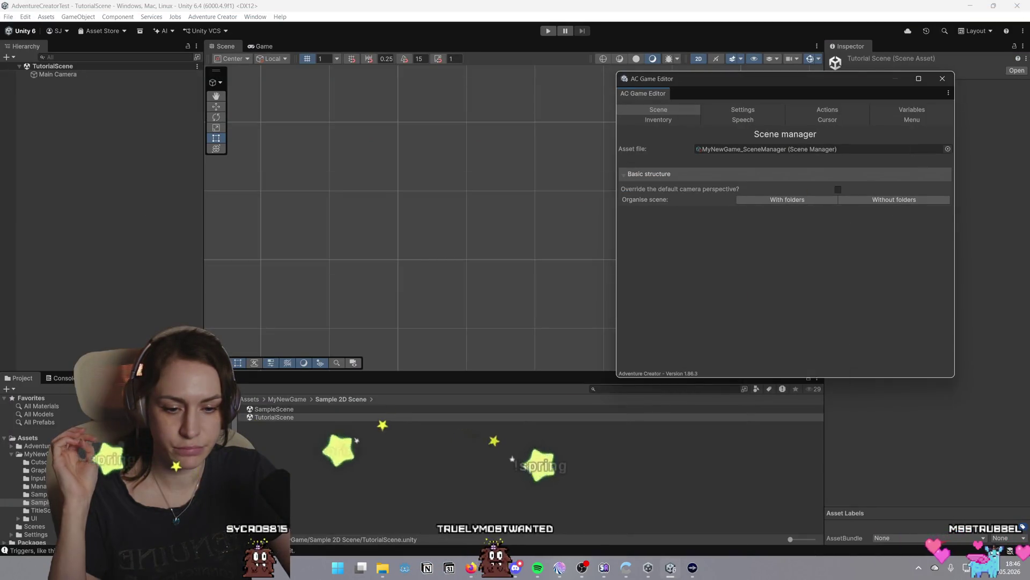
pyautogui.moveTo(493, 568)
pyautogui.click(546, 512)
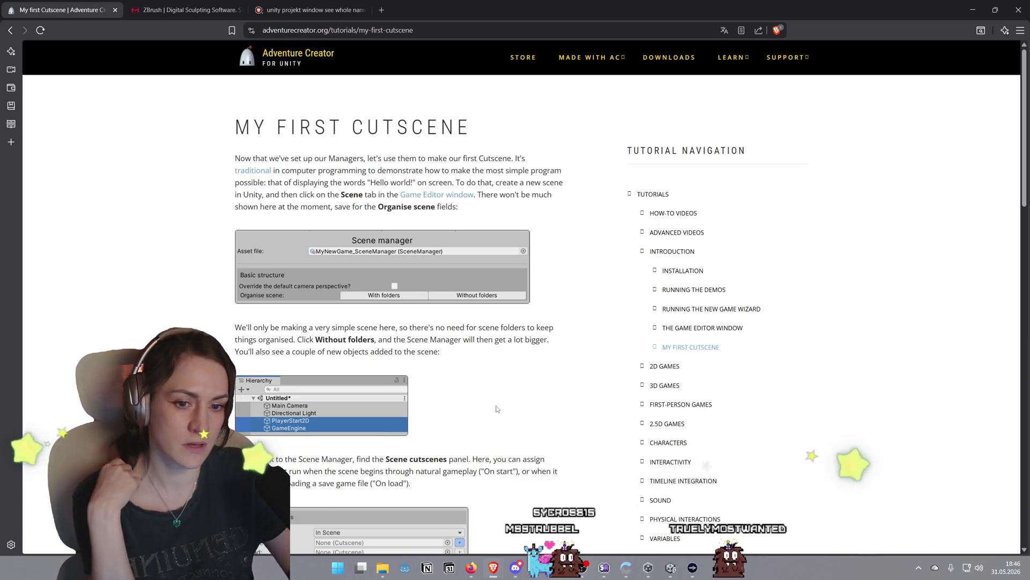
# Scroll the tutorial to the Scene cutscenes OnStart step, then return to Unity's Scene manager
pyautogui.scroll(-1, 497, 408)
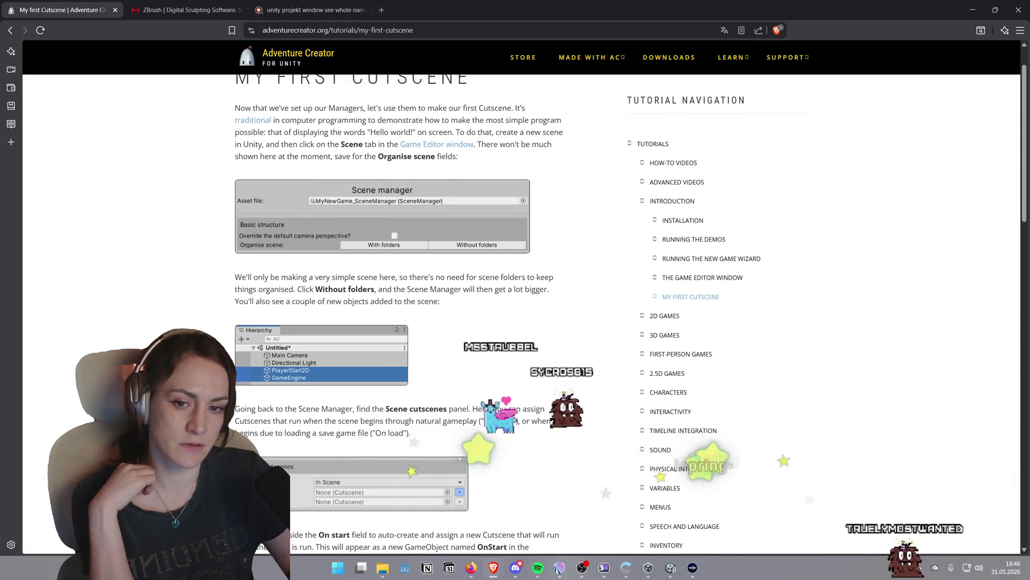
pyautogui.scroll(-1, 496, 406)
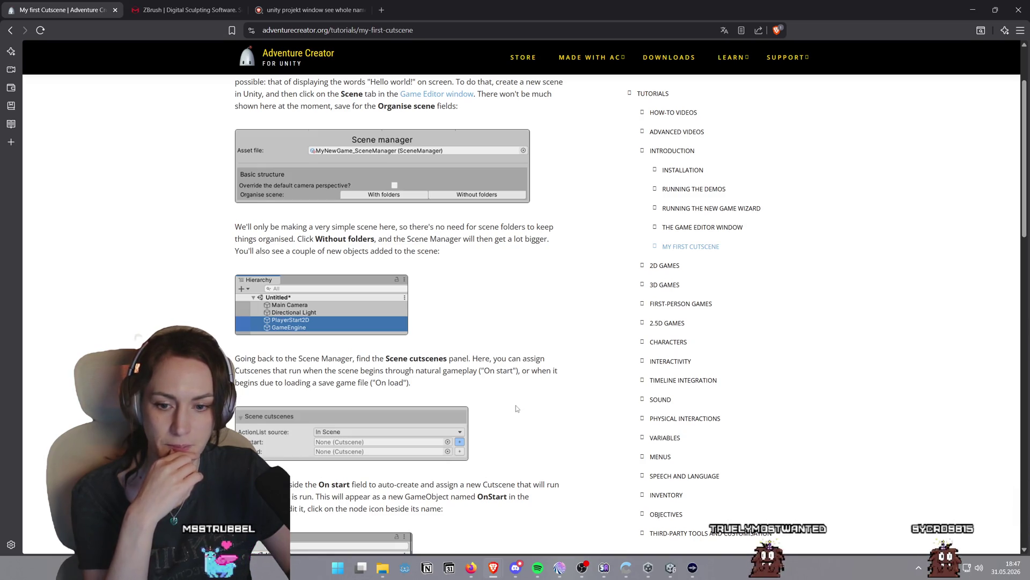
pyautogui.scroll(-2, 517, 408)
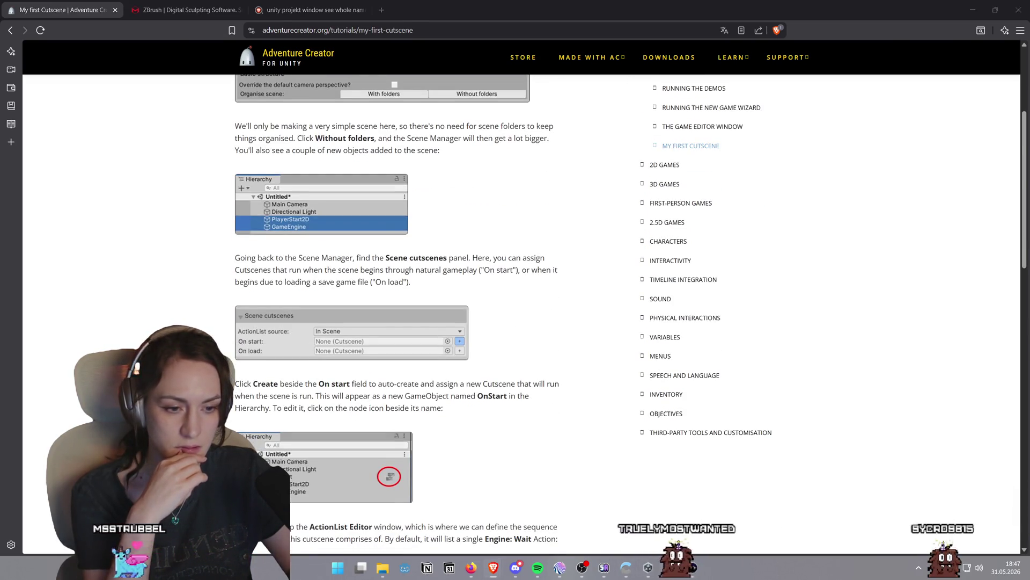
pyautogui.click(669, 569)
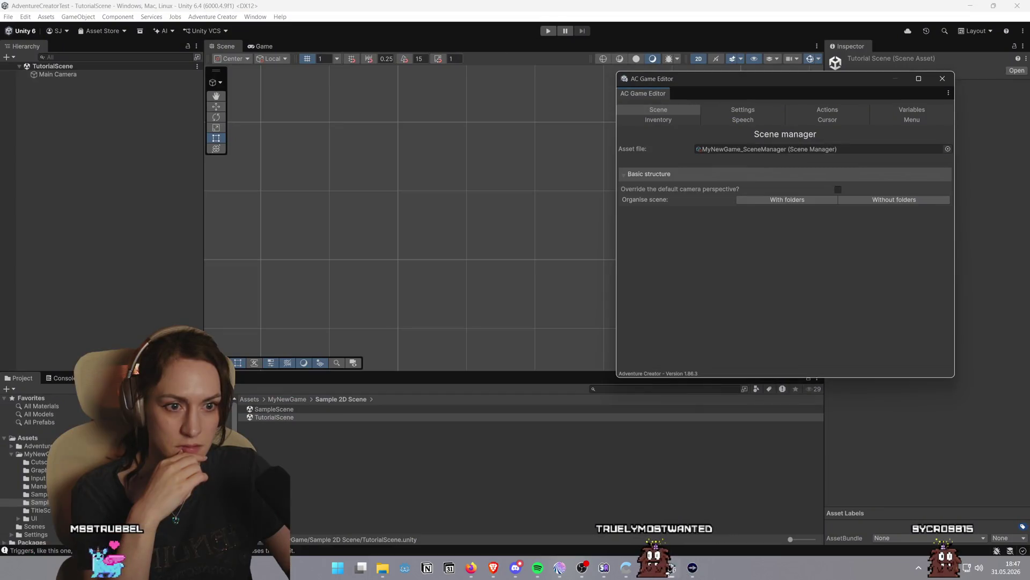
# Organise TutorialScene 'Without folders' to add GameEngine and PlayerStart2D, then go back to the tutorial
pyautogui.click(894, 201)
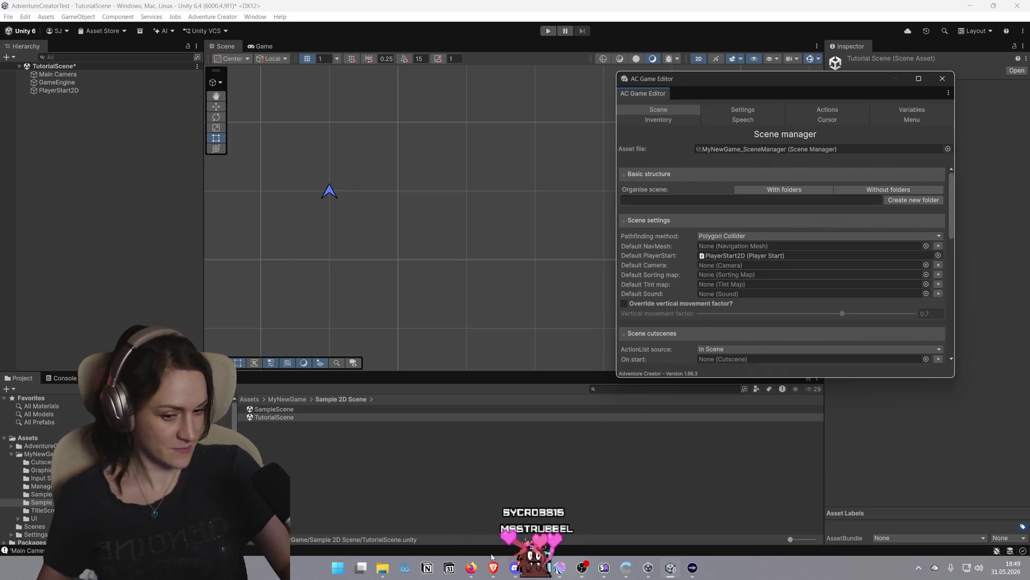
pyautogui.moveTo(497, 573)
pyautogui.click(537, 526)
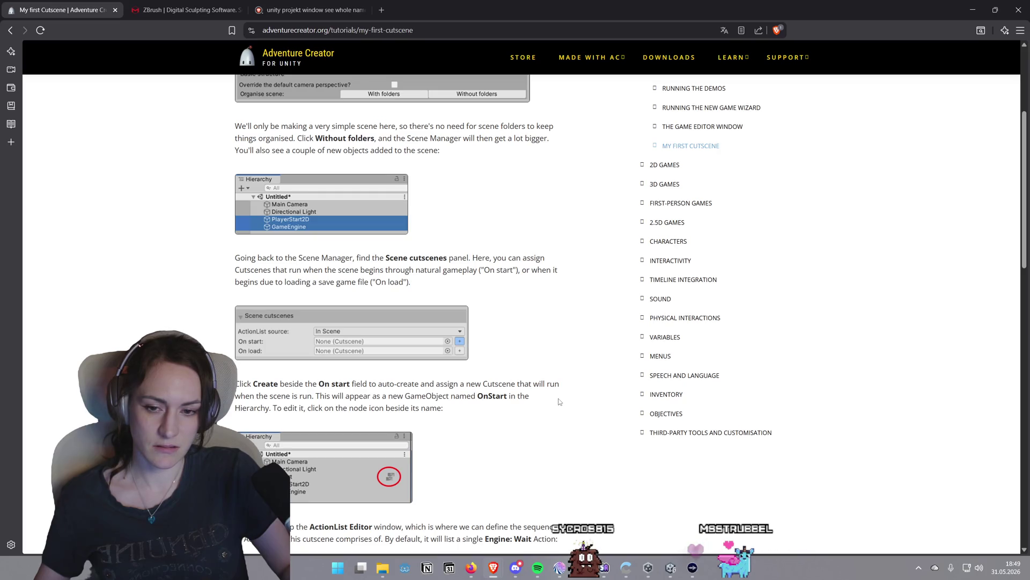
# Read the tutorial down to the ActionList Editor section, then scroll Unity's Scene manager to Scene cutscenes
pyautogui.scroll(-1, 308, 374)
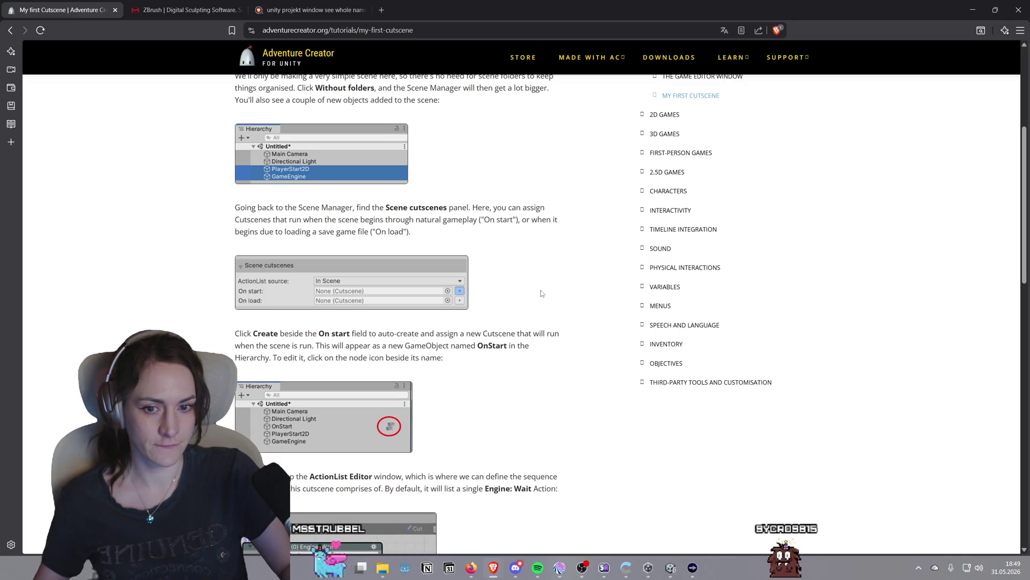
pyautogui.scroll(-3, 541, 293)
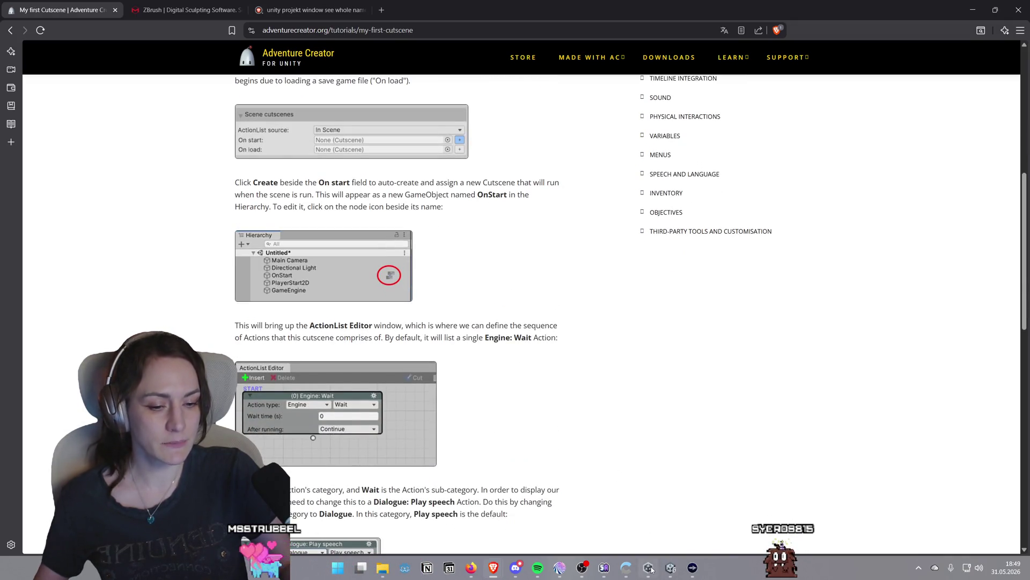
pyautogui.click(649, 568)
pyautogui.scroll(-2, 710, 319)
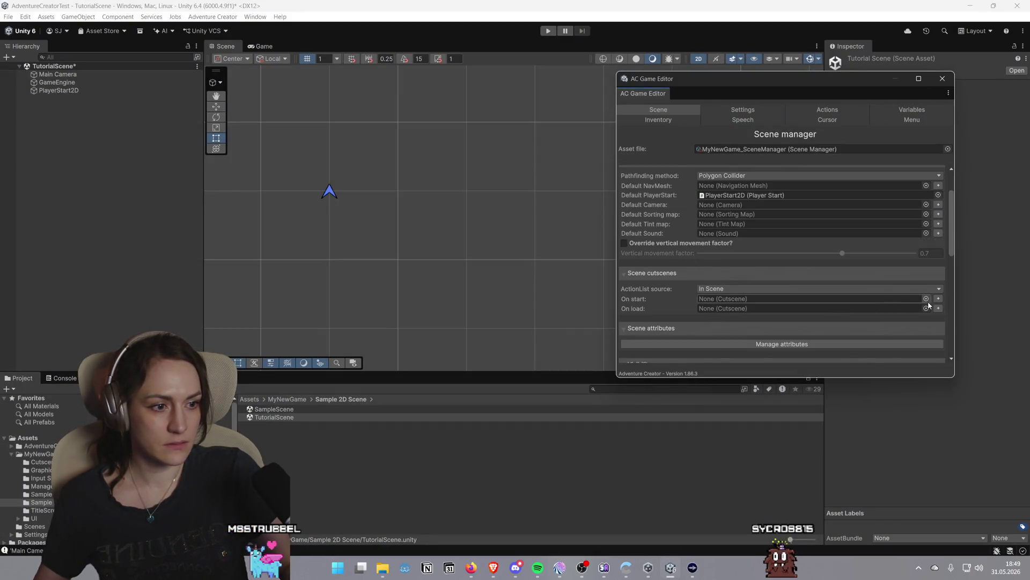
# Open the OnStart cutscene's single Engine: Wait action in the ActionList Editor, then switch to the tutorial
pyautogui.click(182, 99)
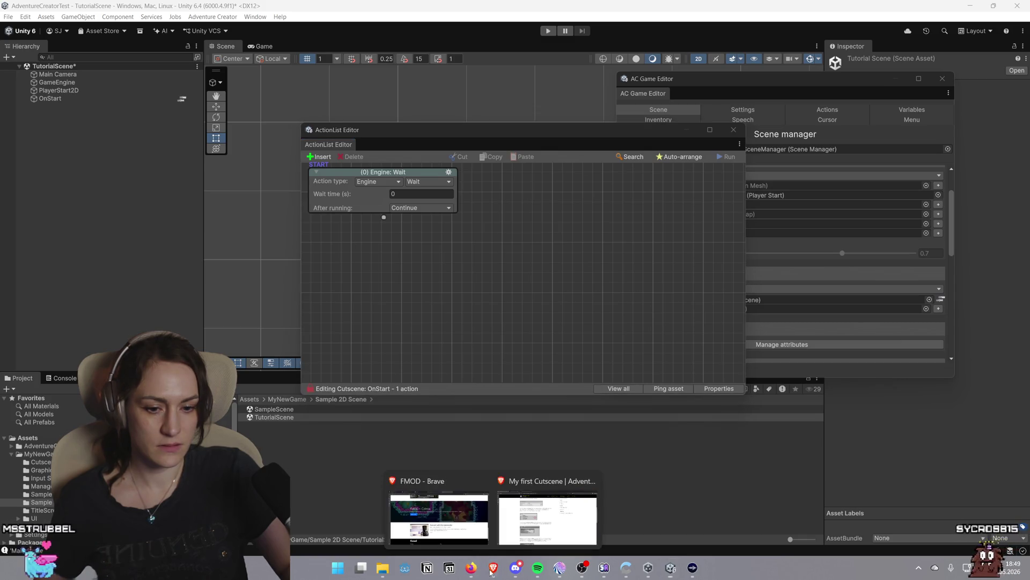
pyautogui.click(533, 511)
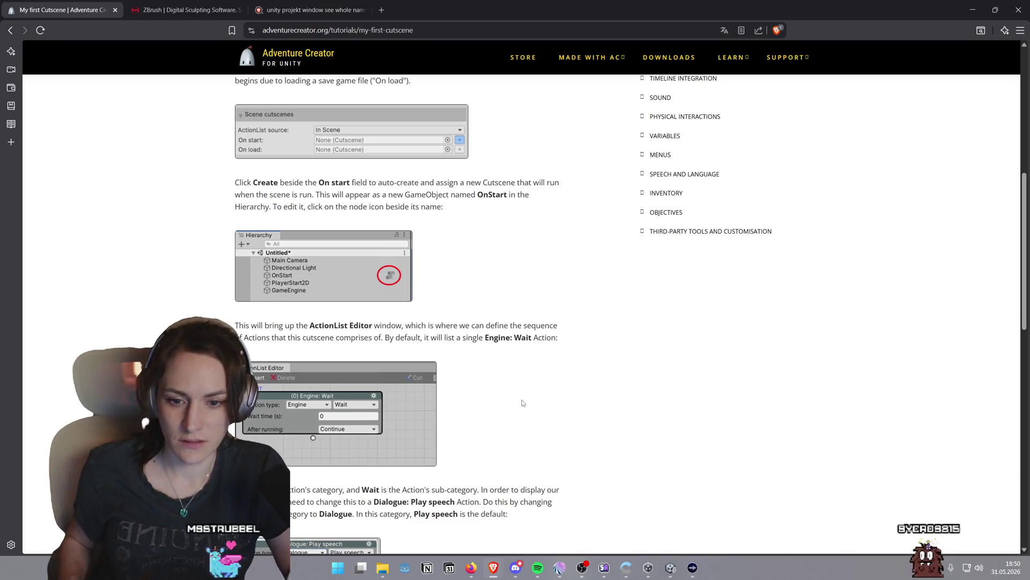
# Scroll the tutorial to the Dialogue: Play speech section, then switch back to the Unity editor
pyautogui.scroll(-3, 521, 403)
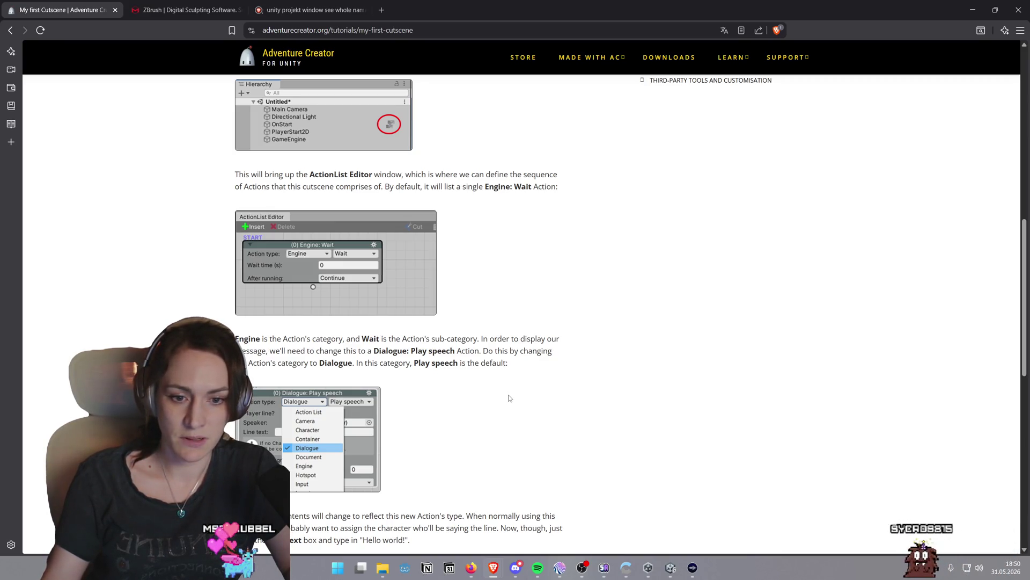
pyautogui.scroll(-3, 509, 398)
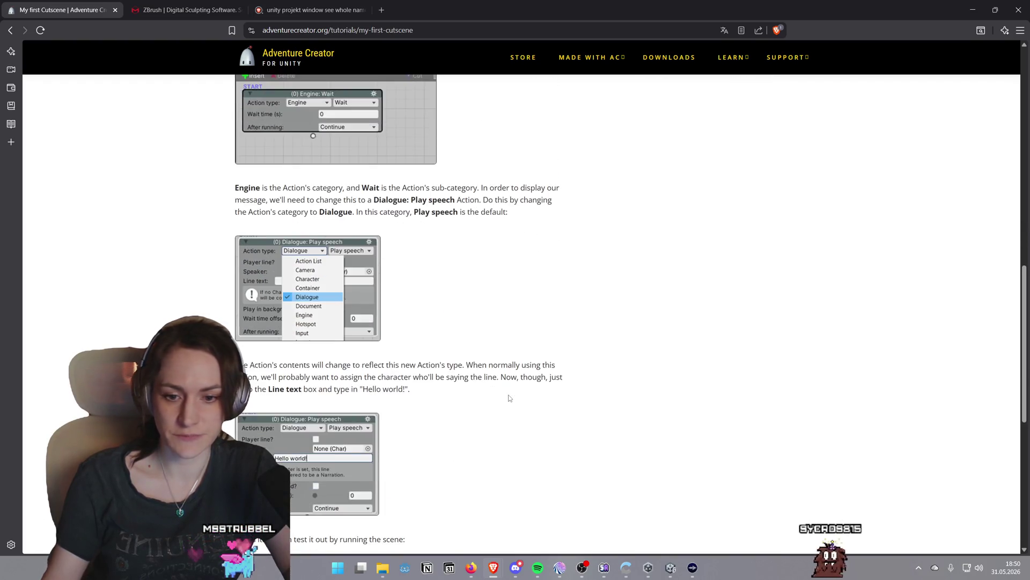
pyautogui.scroll(-2, 509, 398)
pyautogui.hotkey('alt', 'Tab')
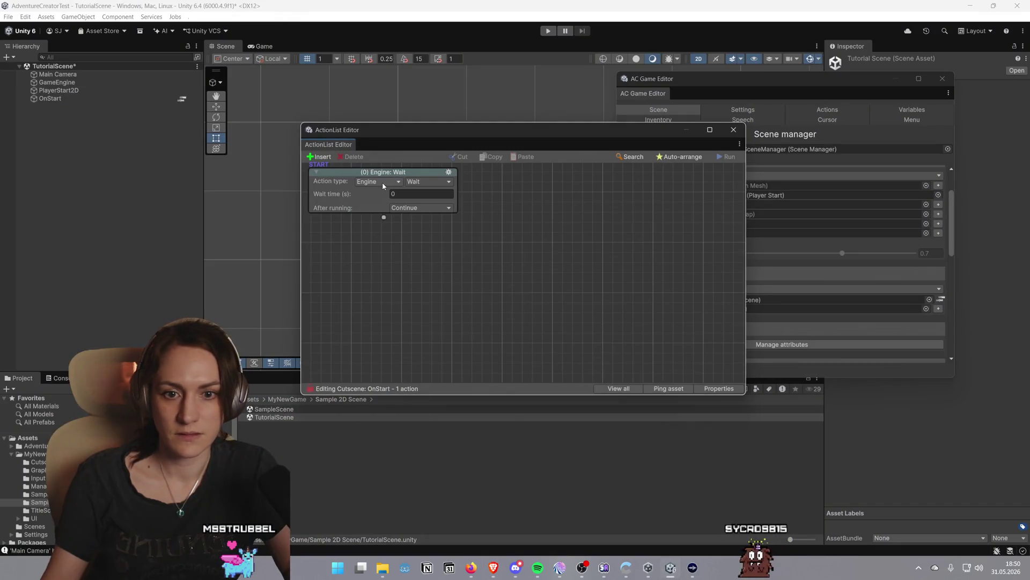
# Change the cutscene action to Dialogue: Play speech, then return to the My first Cutscene tutorial in Brave
pyautogui.click(383, 182)
pyautogui.click(397, 234)
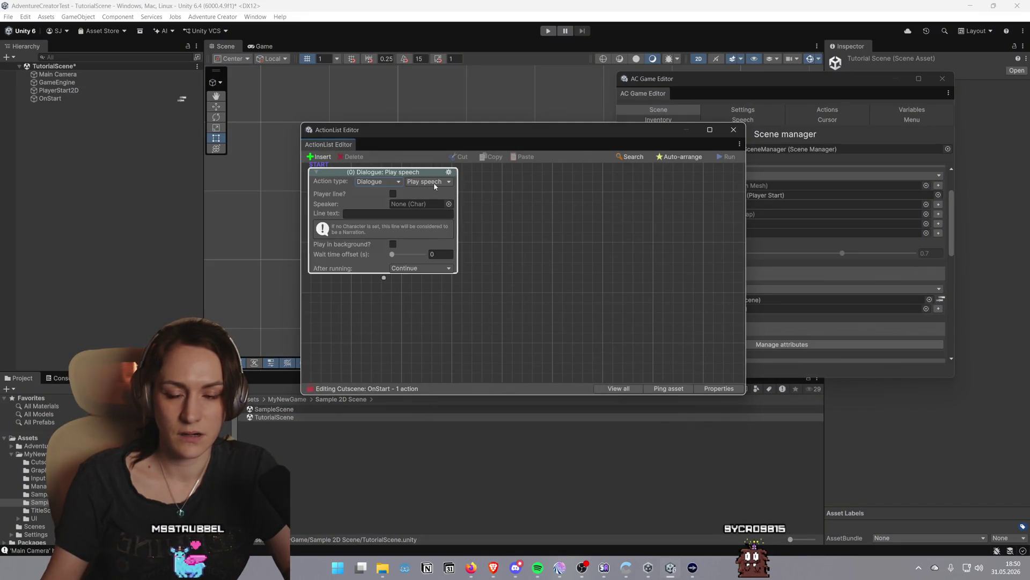
pyautogui.moveTo(494, 567)
pyautogui.click(551, 523)
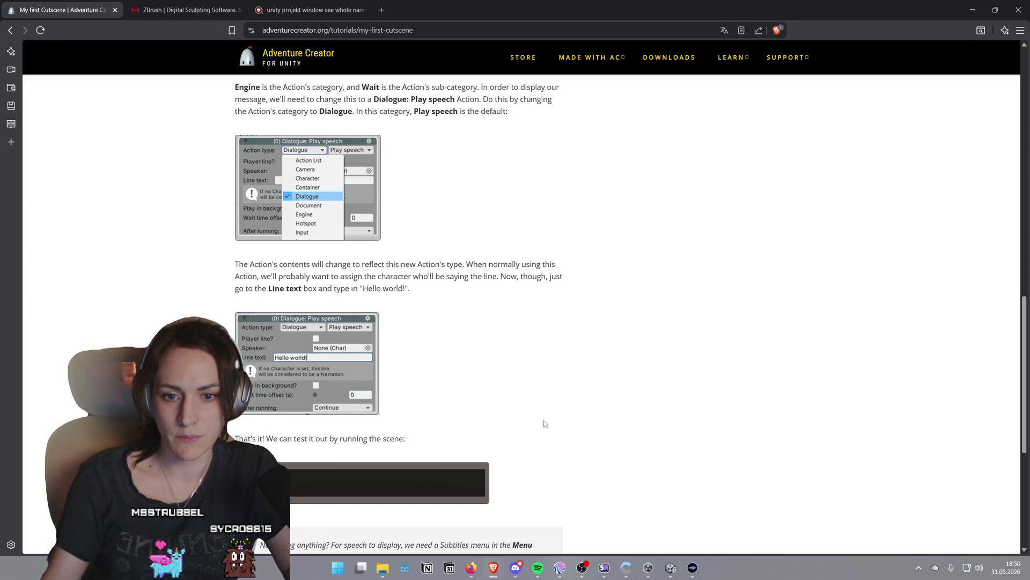
# Read down the tutorial past 'That's it!' to the Subtitles note, then return to Unity
pyautogui.scroll(-3, 545, 424)
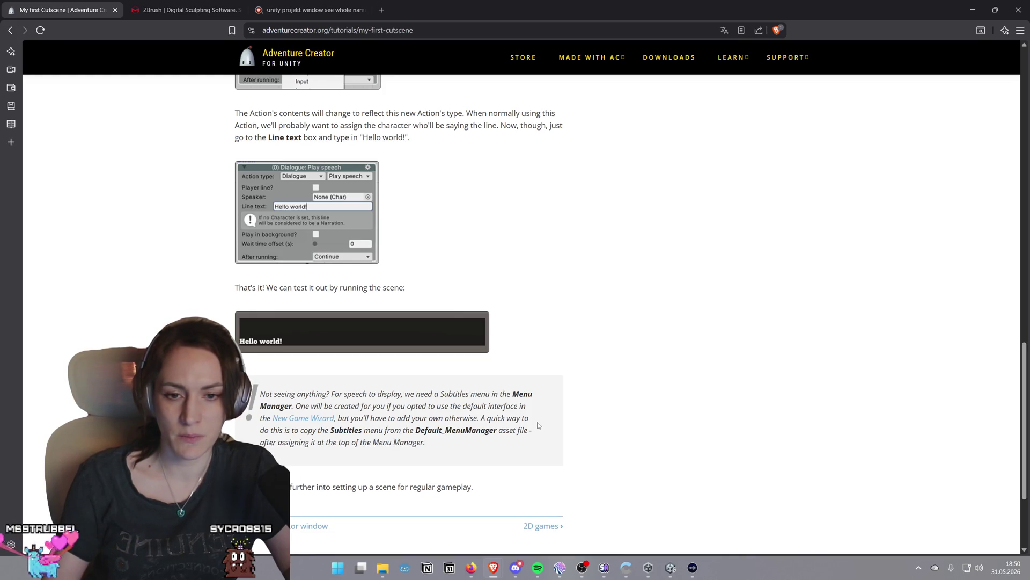
pyautogui.scroll(-2, 533, 427)
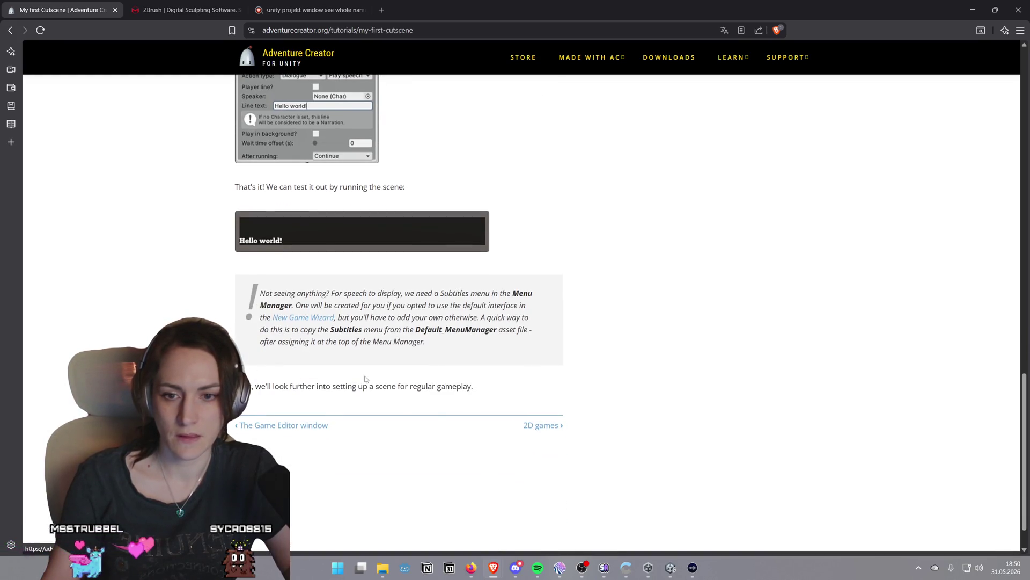
pyautogui.moveTo(605, 569)
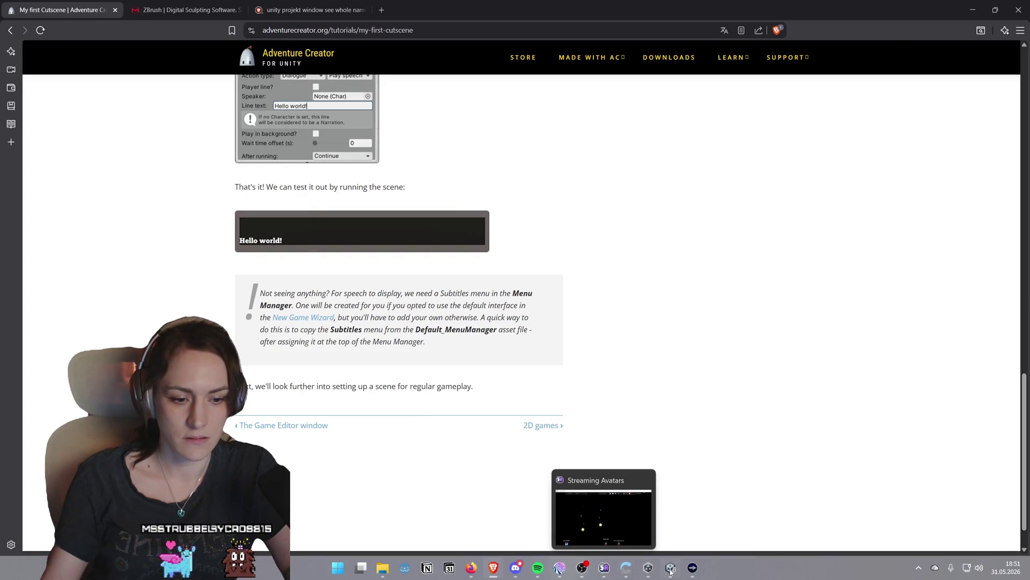
pyautogui.click(670, 570)
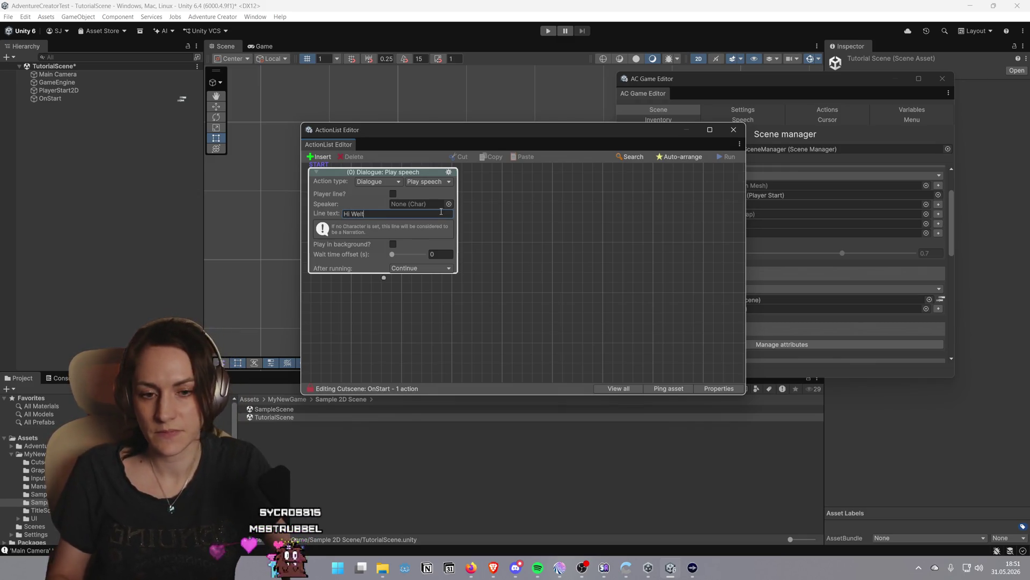
# Enter 'Hi Welt' as the speech Line text and close the ActionList Editor
pyautogui.click(545, 236)
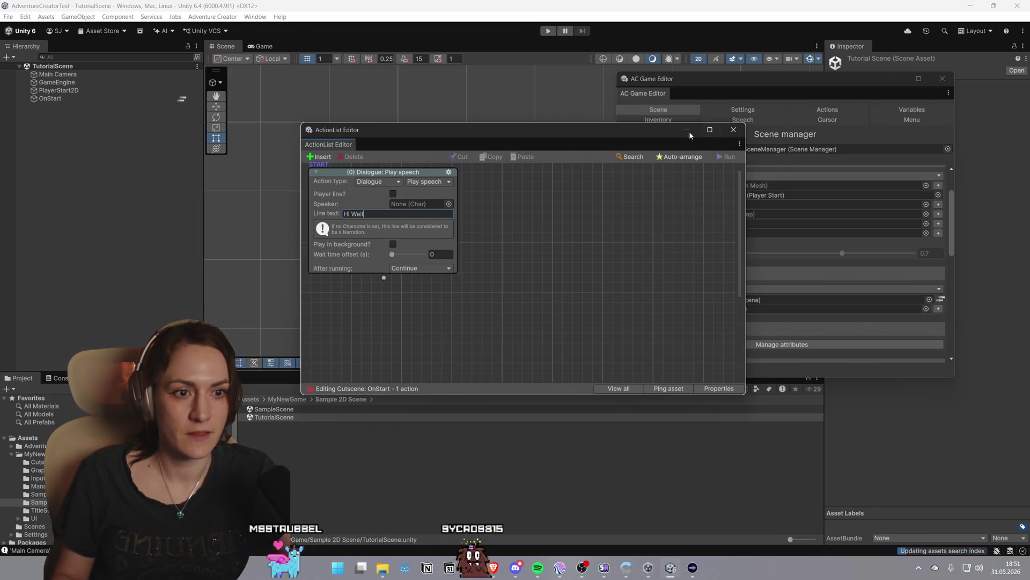
pyautogui.click(733, 131)
pyautogui.click(455, 172)
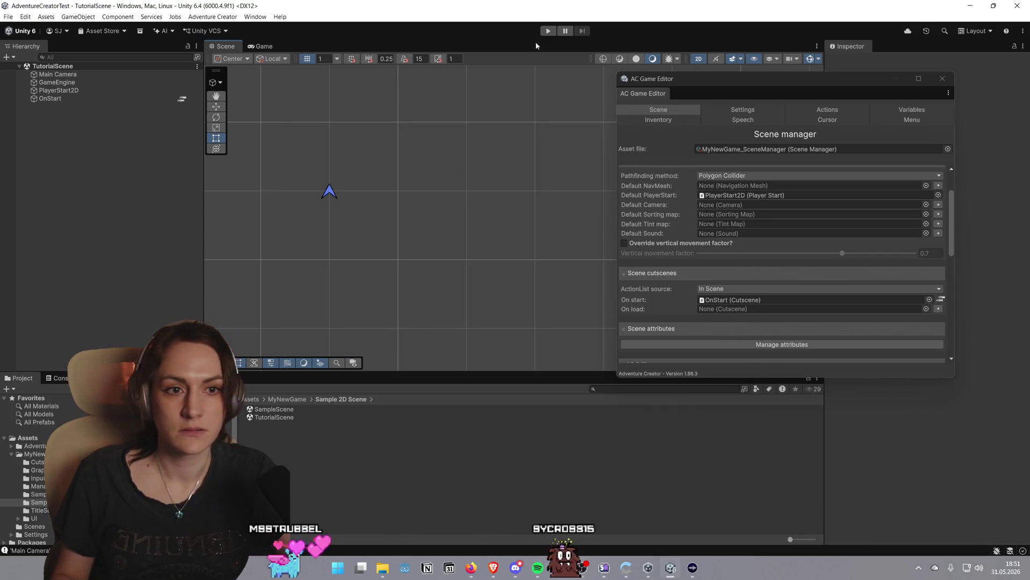
# Play the scene, dismiss the 'Hi Welt' subtitle, and stop playback
pyautogui.click(548, 31)
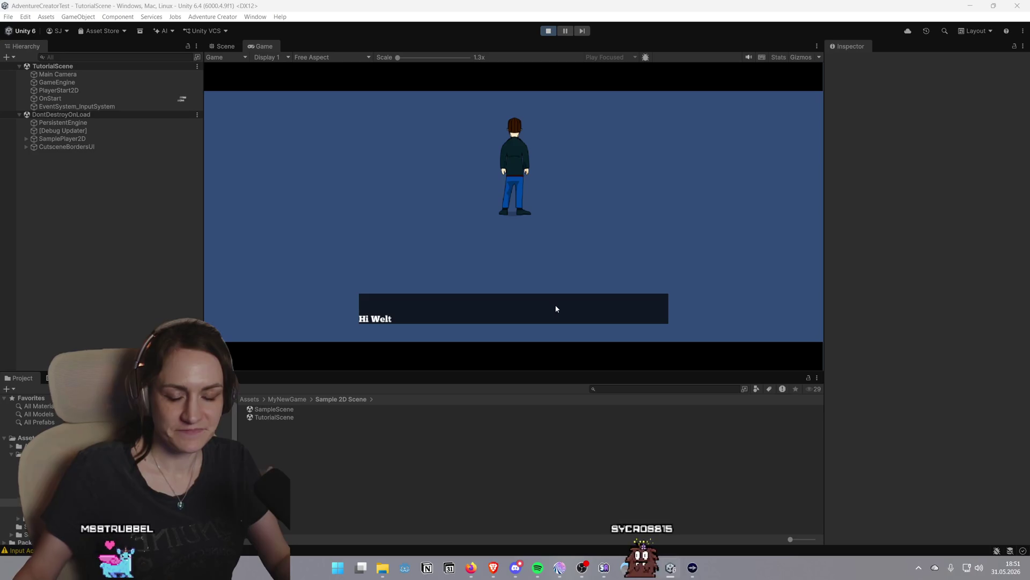
pyautogui.click(548, 298)
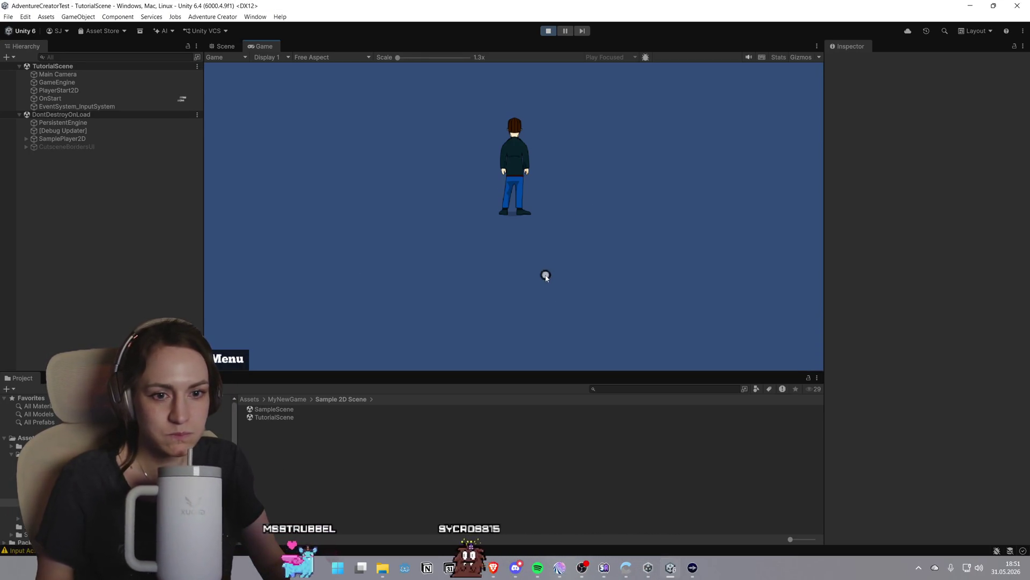
pyautogui.click(551, 32)
pyautogui.scroll(-3, 579, 257)
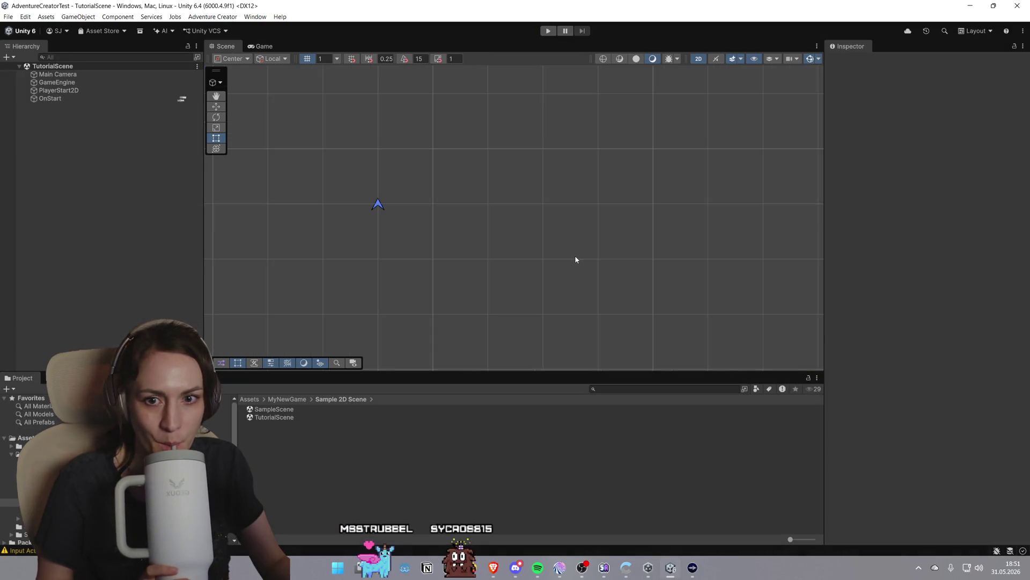
# Inspect the PlayerStart2D marker's settings, then switch back to the cutscene tutorial in Brave
pyautogui.scroll(2, 574, 257)
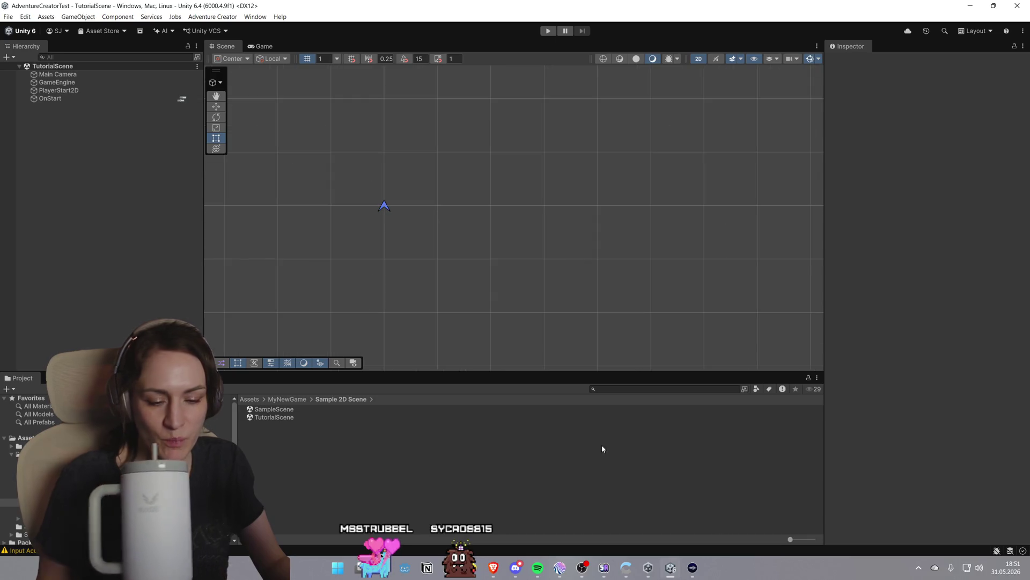
pyautogui.click(386, 207)
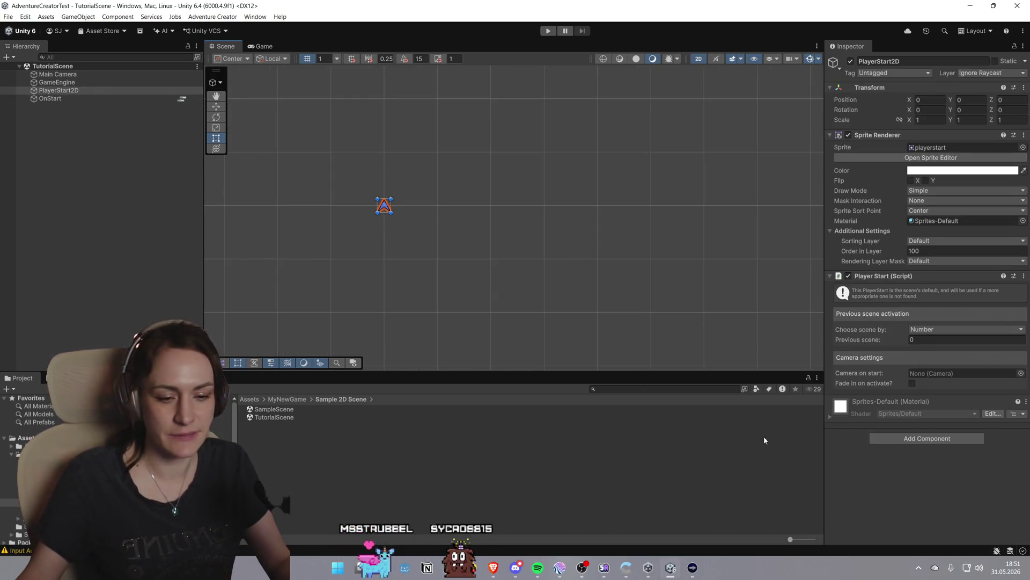
pyautogui.moveTo(692, 567)
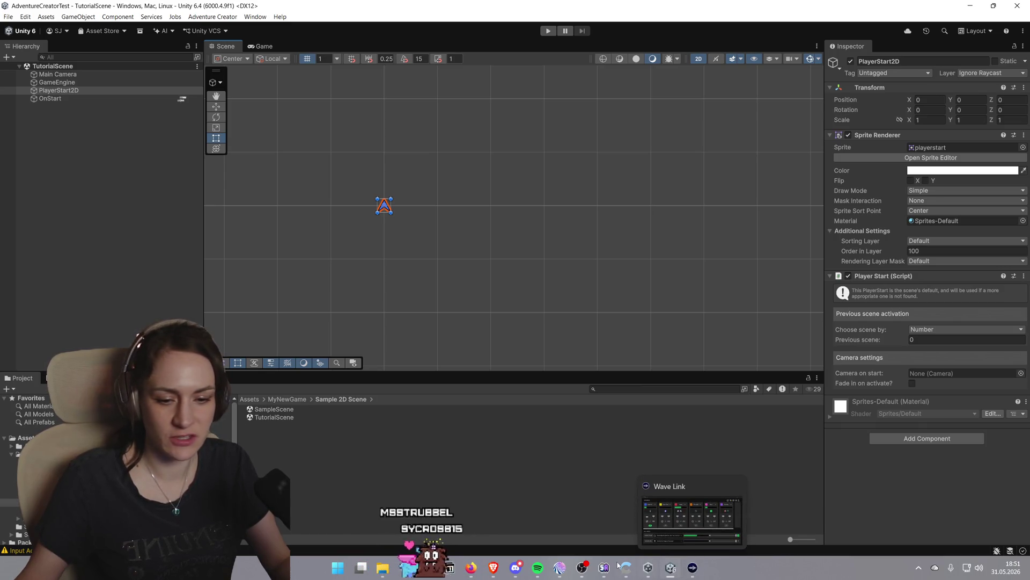
pyautogui.moveTo(493, 567)
pyautogui.click(459, 510)
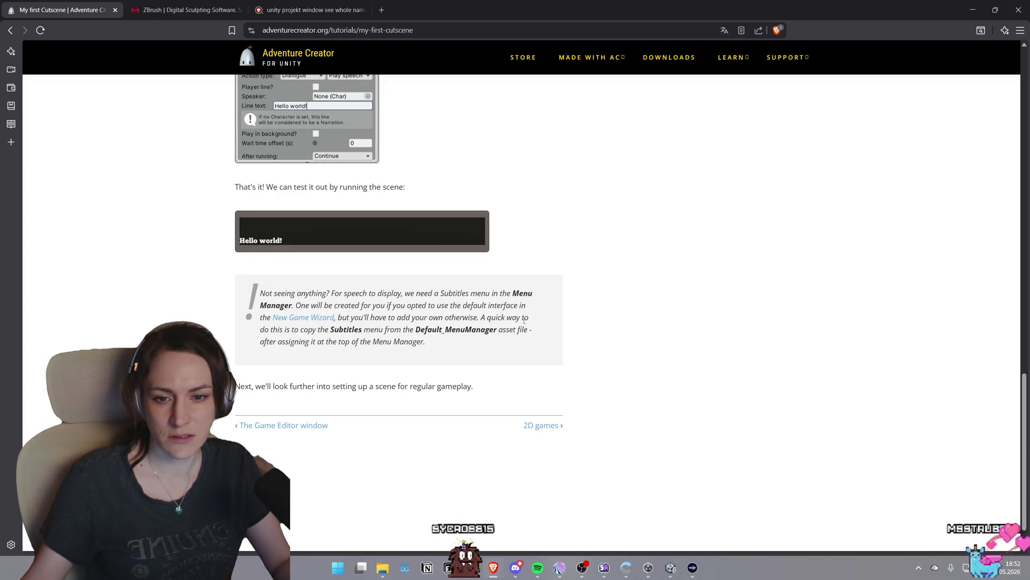
# Highlight the tip about copying the Subtitles menu, then switch back to Unity
pyautogui.moveTo(425, 342); pyautogui.dragTo(260, 329)
pyautogui.click(308, 357)
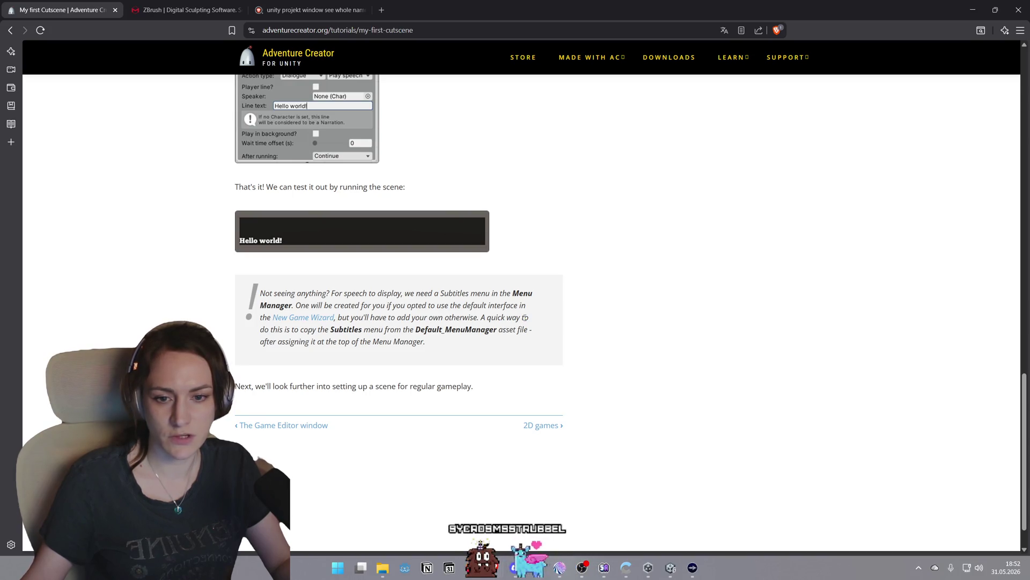
pyautogui.hotkey('alt', 'Tab')
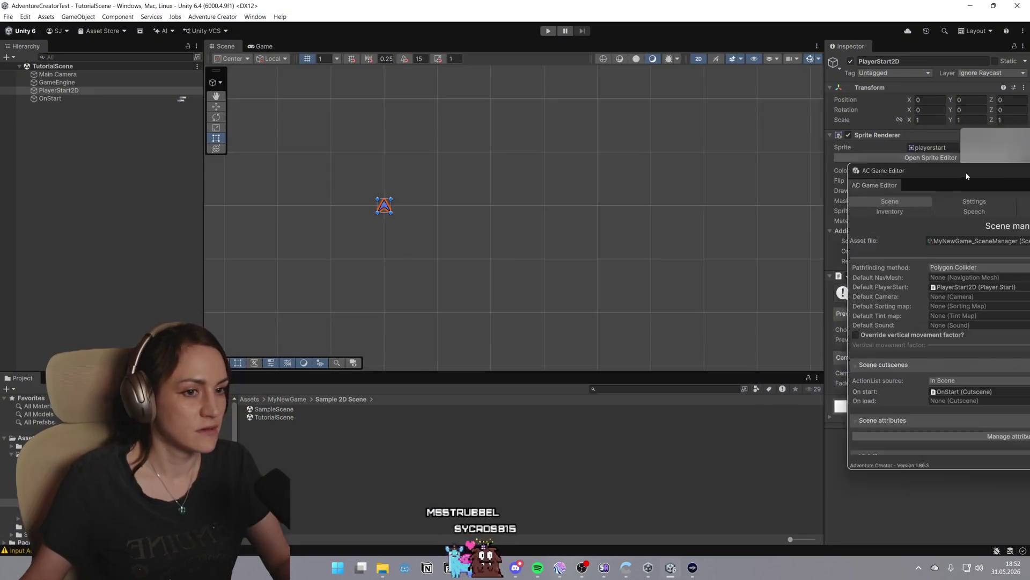
# Check the Menu manager's Menus list for Subtitles, close the AC Game Editor, and return to the tutorial
pyautogui.click(792, 179)
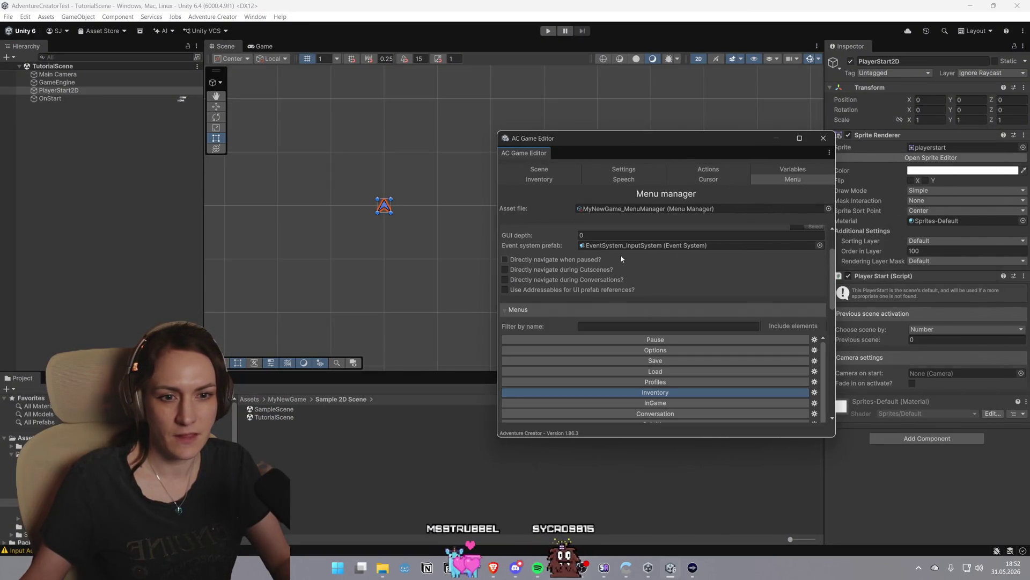
pyautogui.scroll(2, 592, 259)
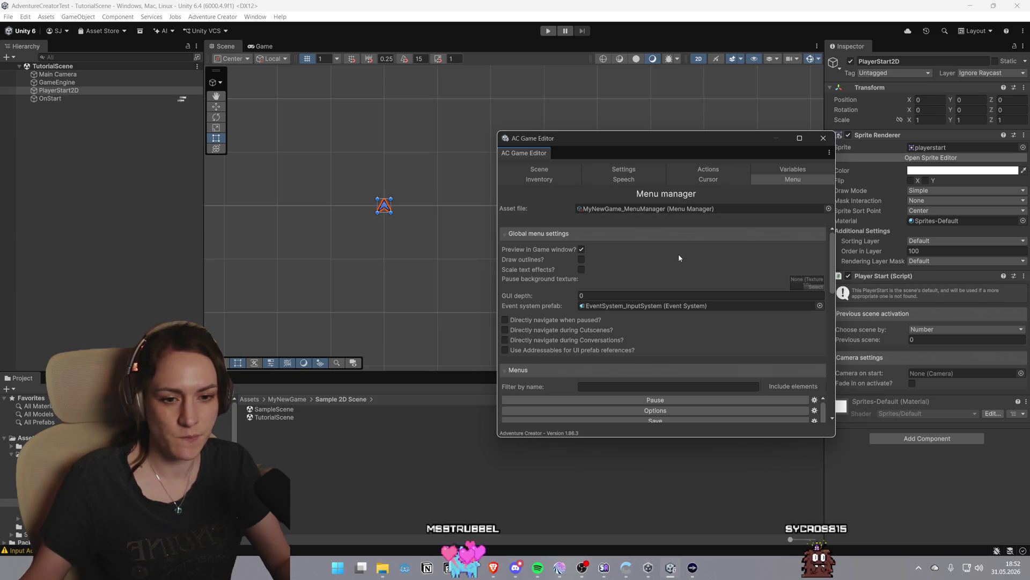
pyautogui.scroll(-10, 679, 257)
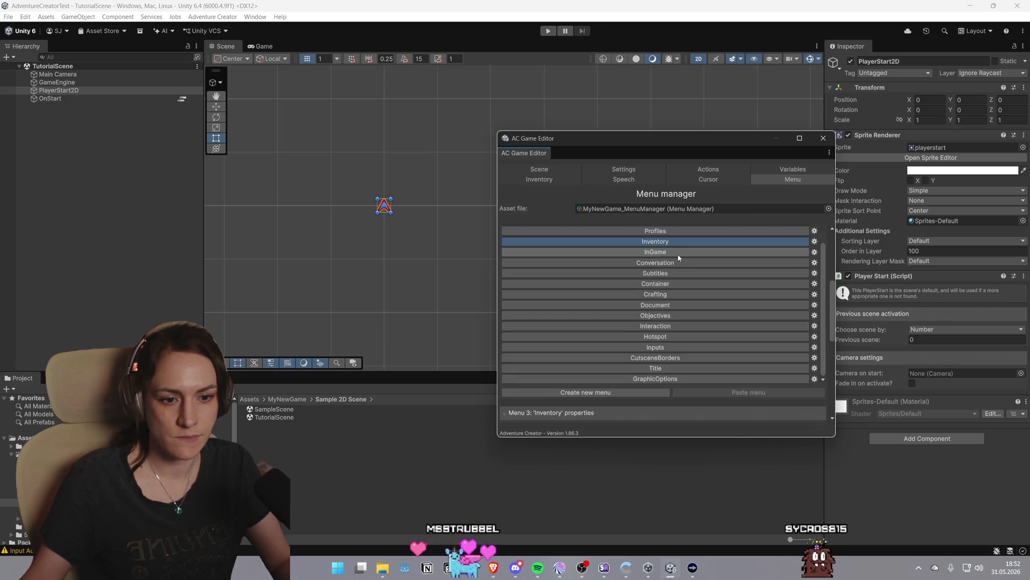
pyautogui.scroll(10, 677, 252)
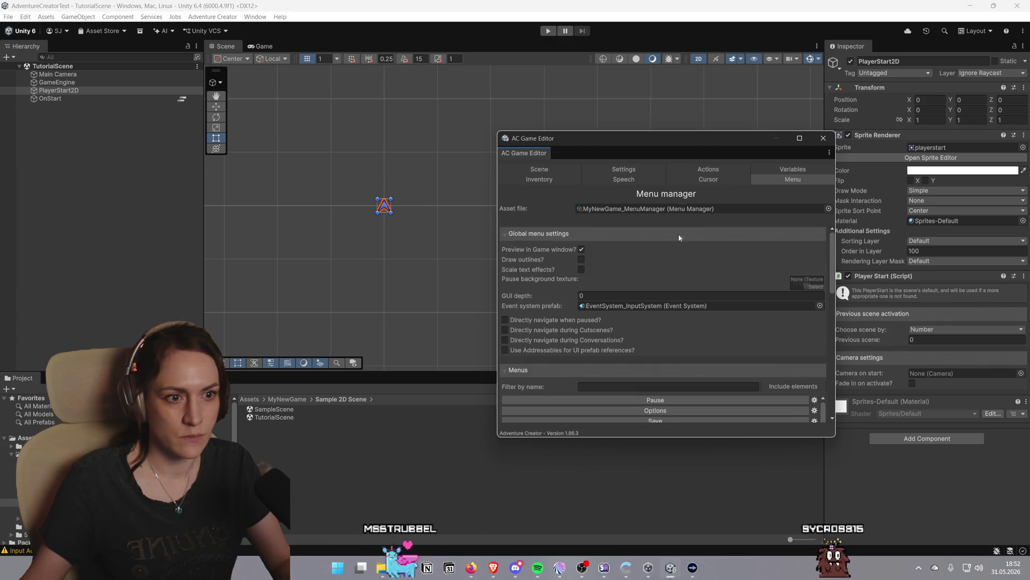
pyautogui.click(823, 138)
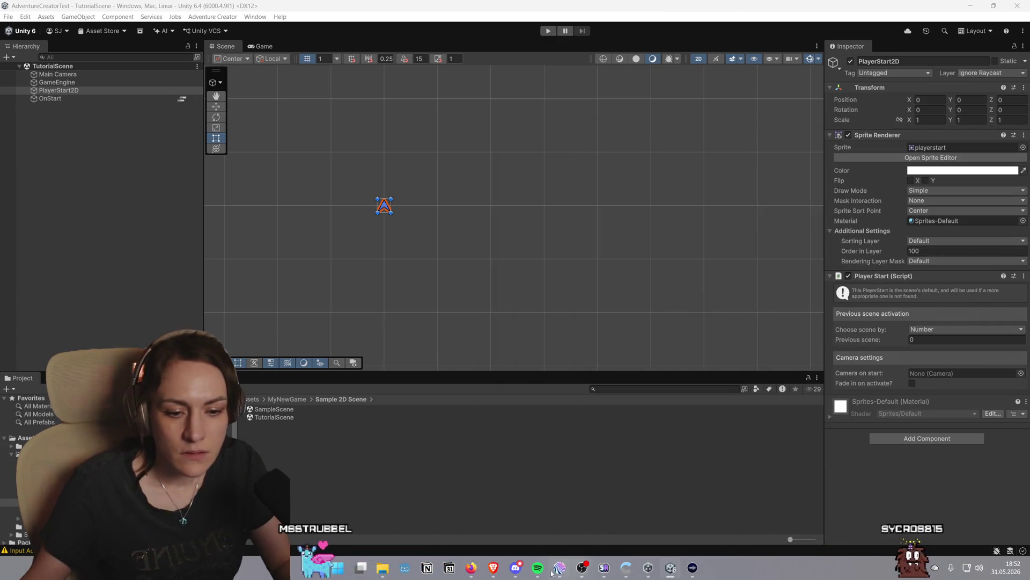
pyautogui.moveTo(494, 569)
pyautogui.click(536, 520)
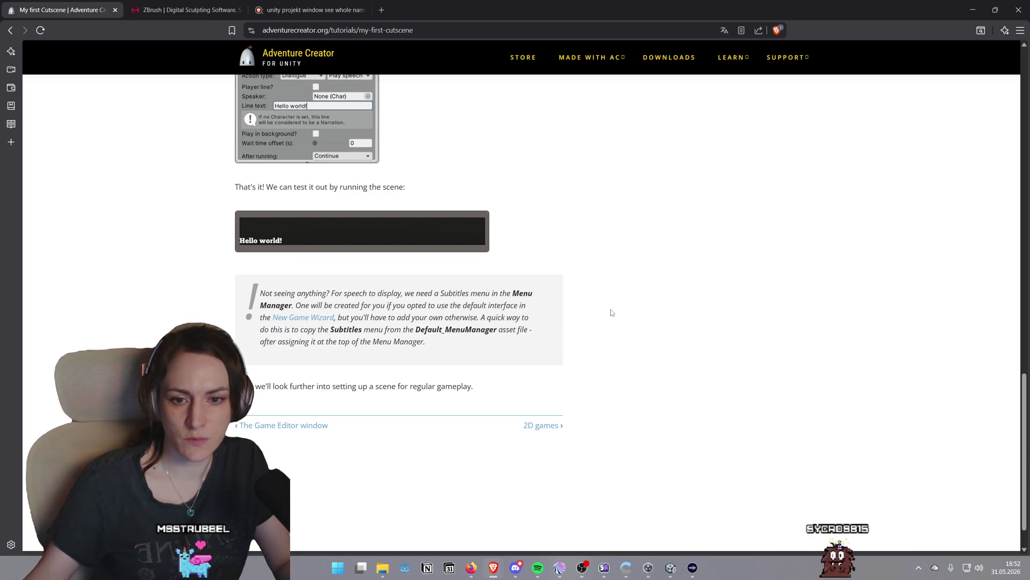
# Go through 2D Games to the A Bare-Bones 2D Game tutorial and skim the page
pyautogui.click(542, 425)
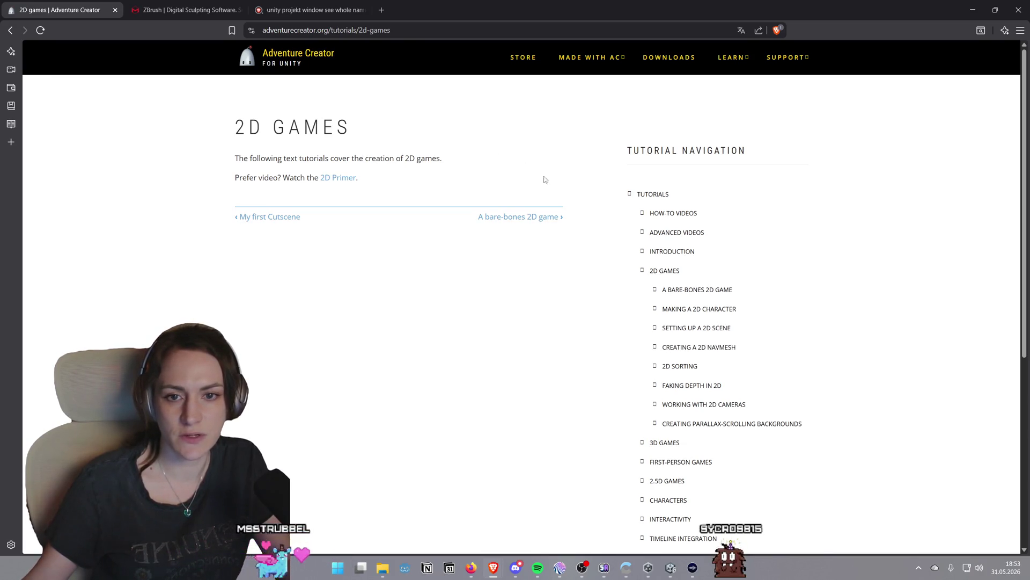
pyautogui.click(517, 219)
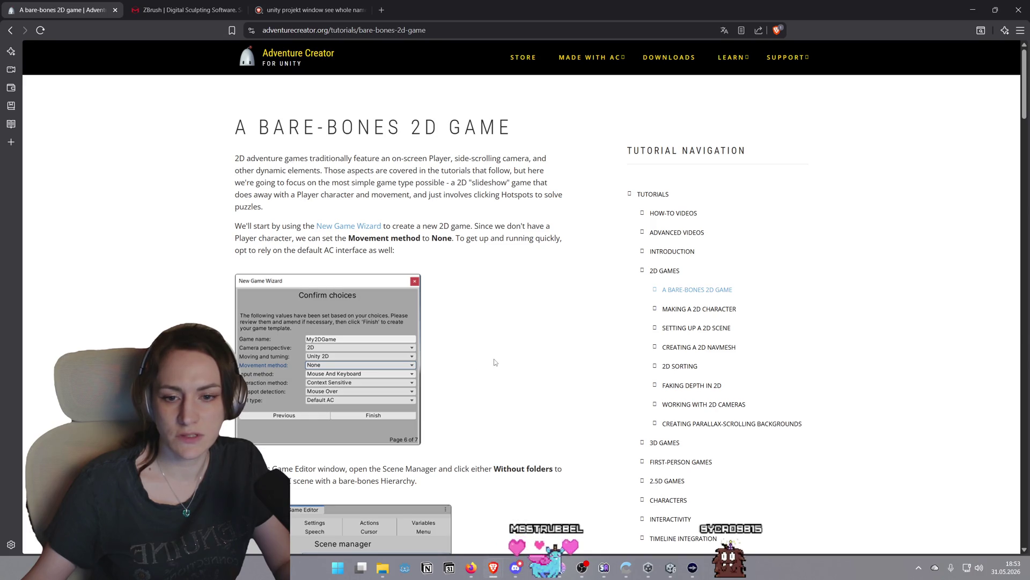
pyautogui.scroll(-15, 478, 376)
pyautogui.scroll(-15, 506, 369)
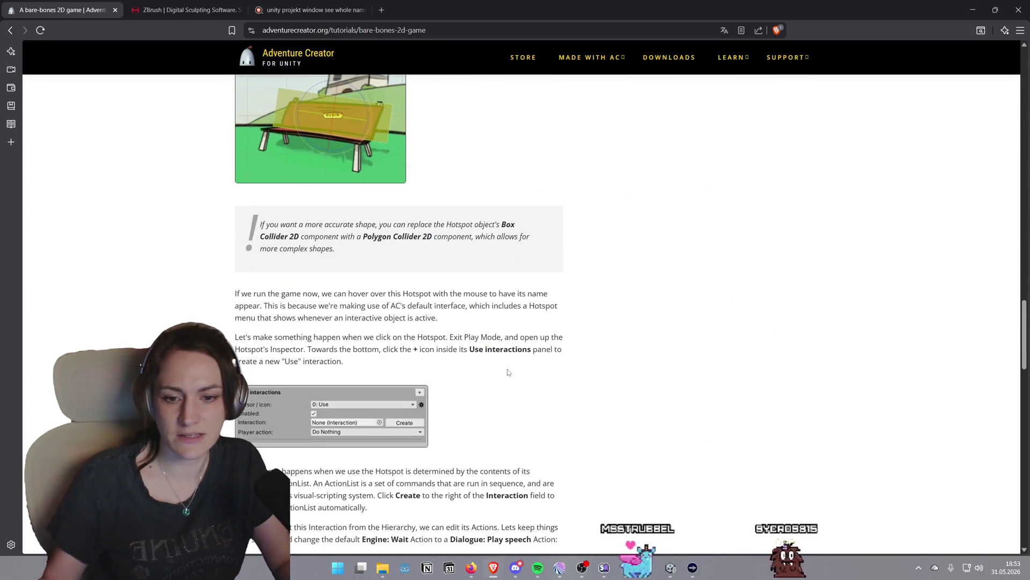
pyautogui.scroll(-8, 505, 376)
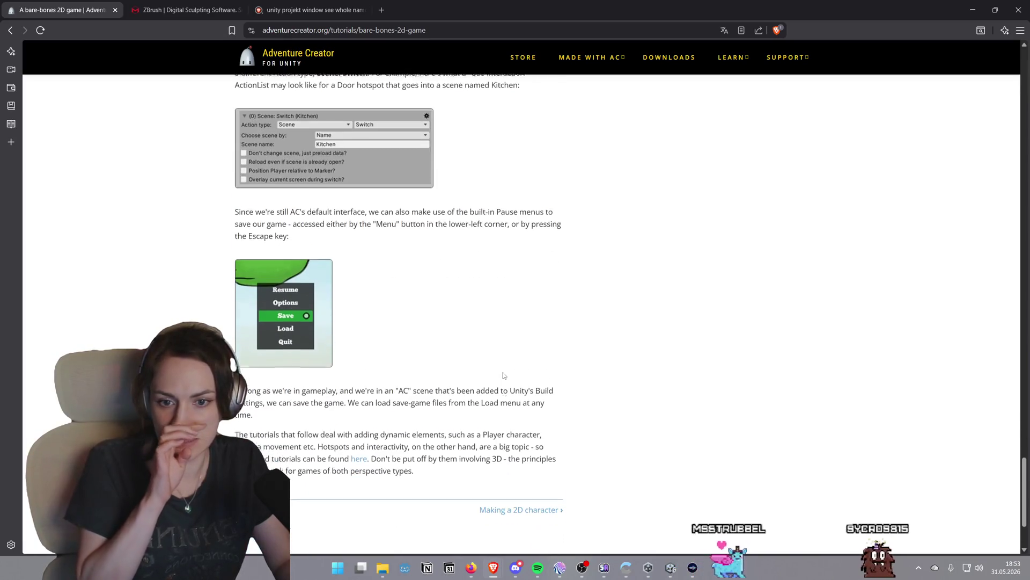
pyautogui.scroll(15, 500, 376)
pyautogui.scroll(20, 496, 376)
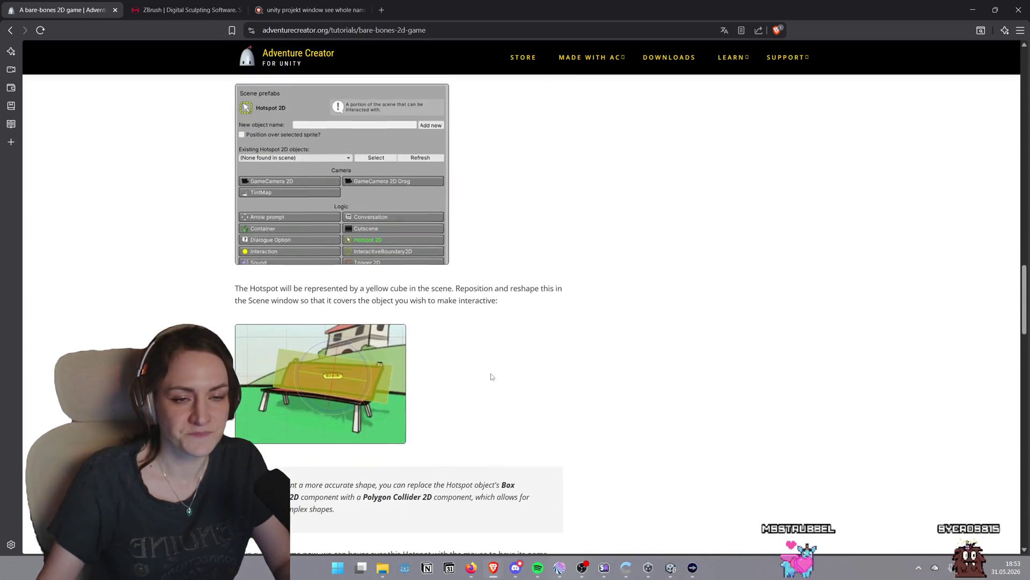
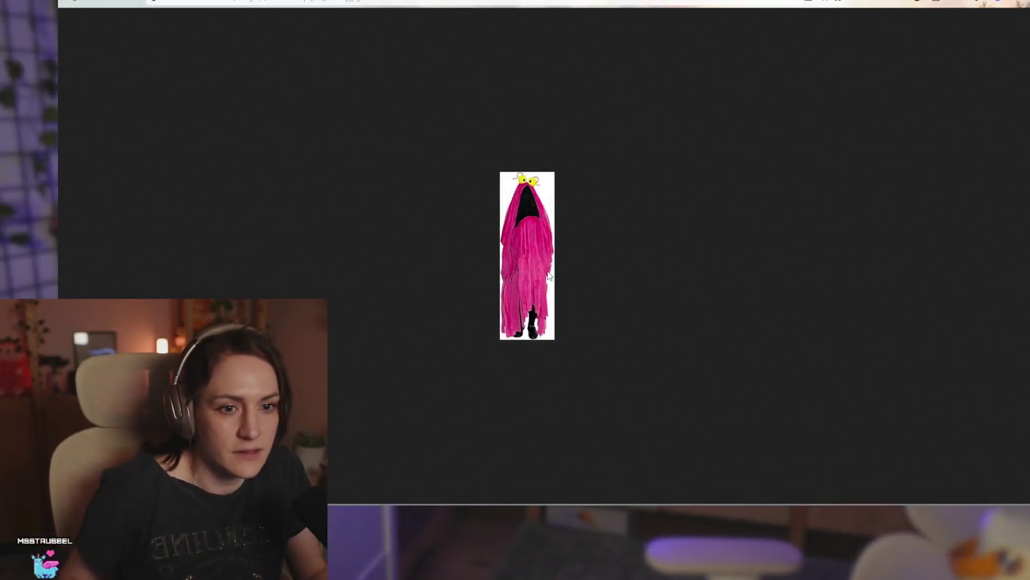
# Zoom in and out on the pink alien puppet costume image to study it up close
pyautogui.scroll(3, 549, 252)
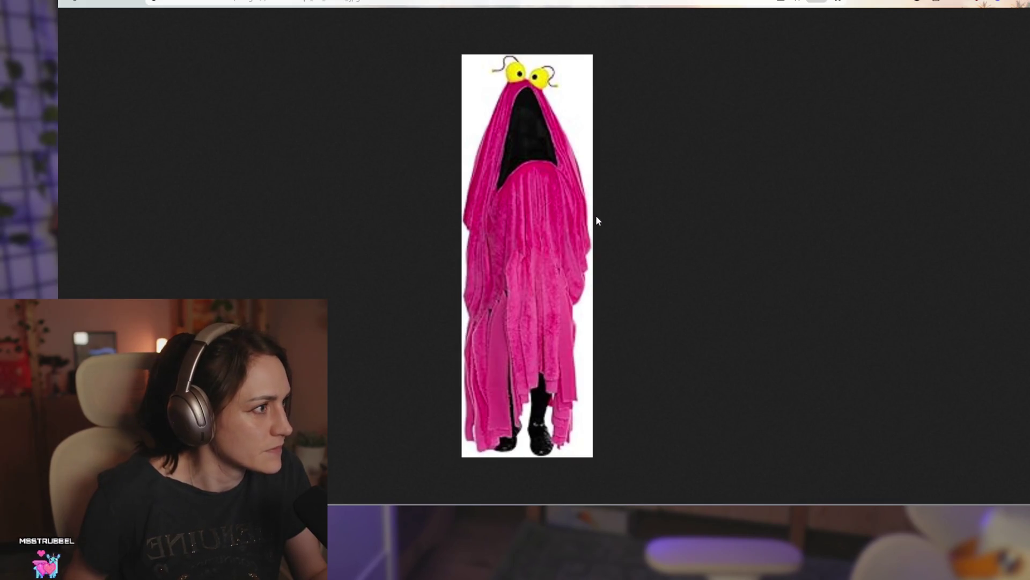
pyautogui.scroll(1, 600, 195)
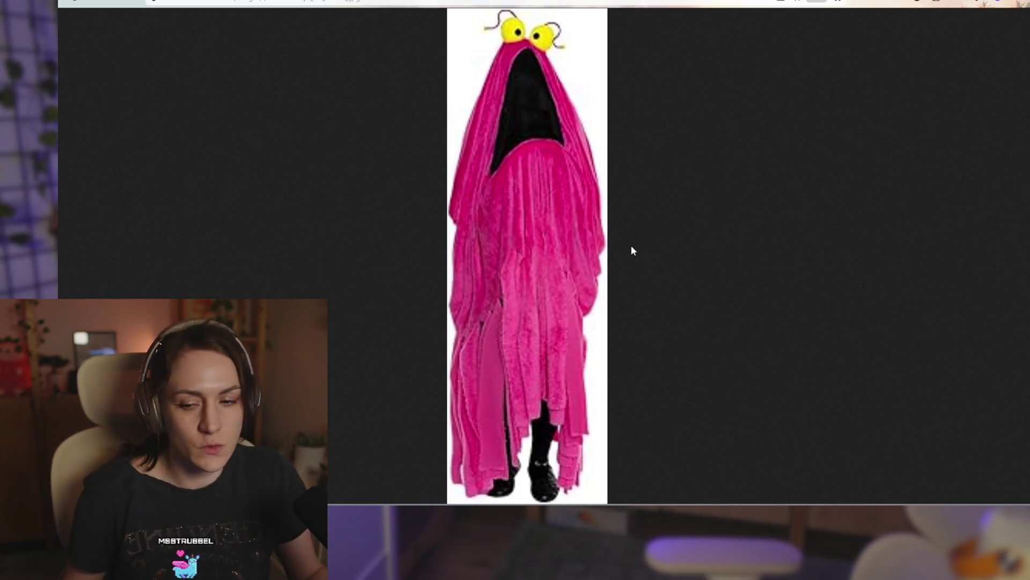
pyautogui.click(591, 218)
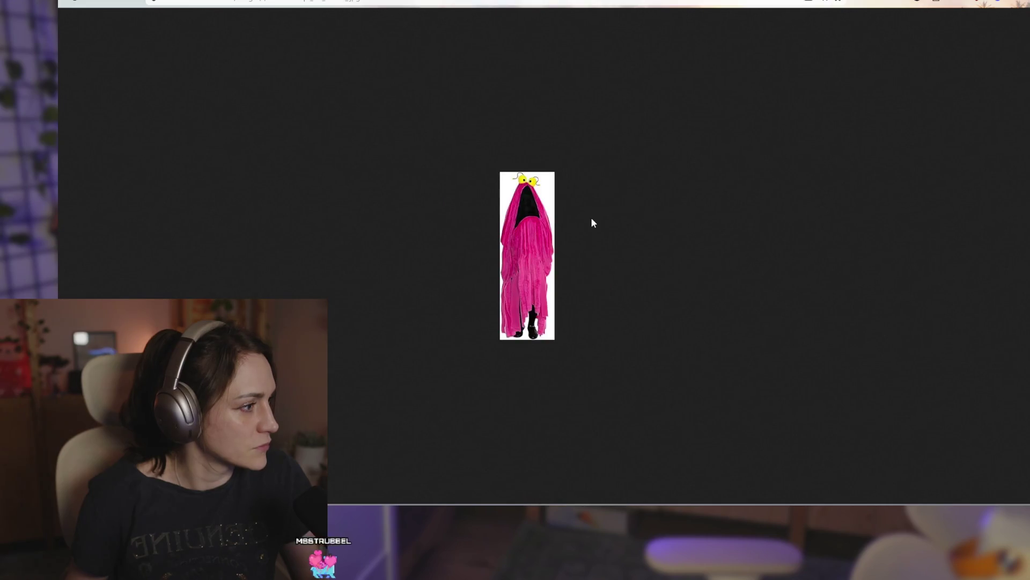
pyautogui.scroll(5, 560, 236)
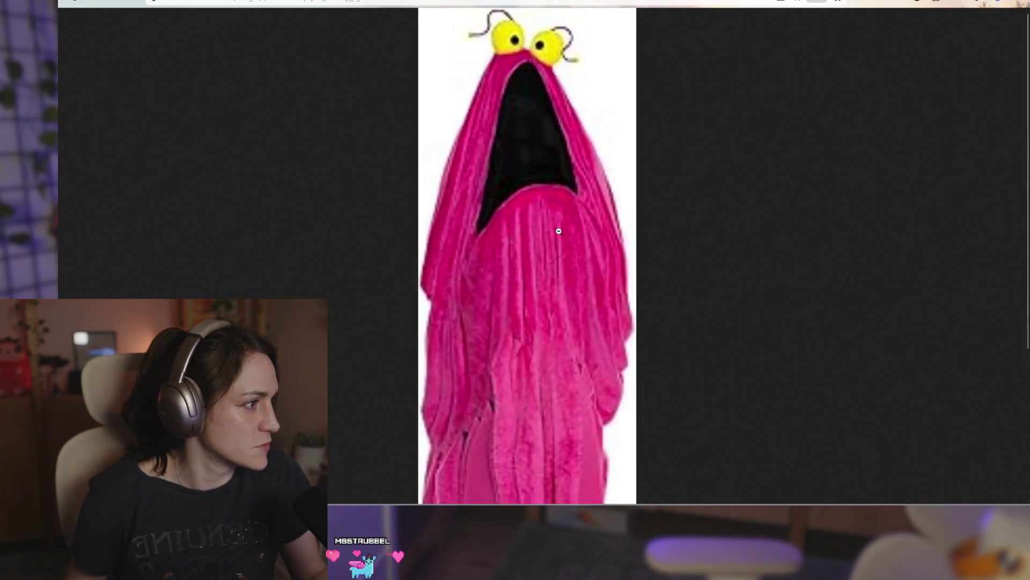
pyautogui.scroll(-3, 558, 230)
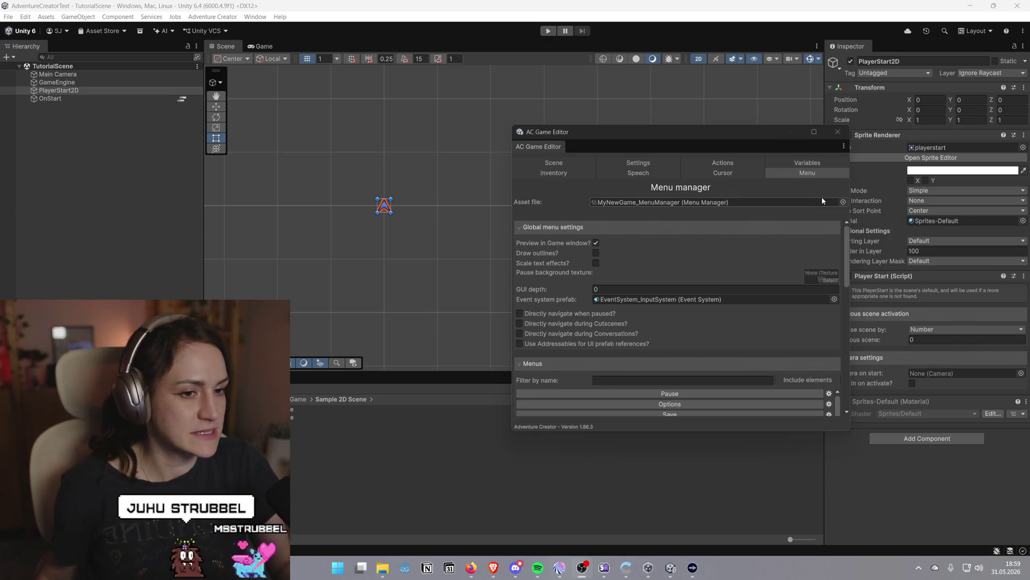
# Shift the AC Game Editor window slightly right and bring up the 'A Bare-Bones 2D Game' tutorial
pyautogui.moveTo(719, 136)
pyautogui.mouseDown()
pyautogui.moveTo(787, 123)
pyautogui.moveTo(736, 136)
pyautogui.mouseUp()
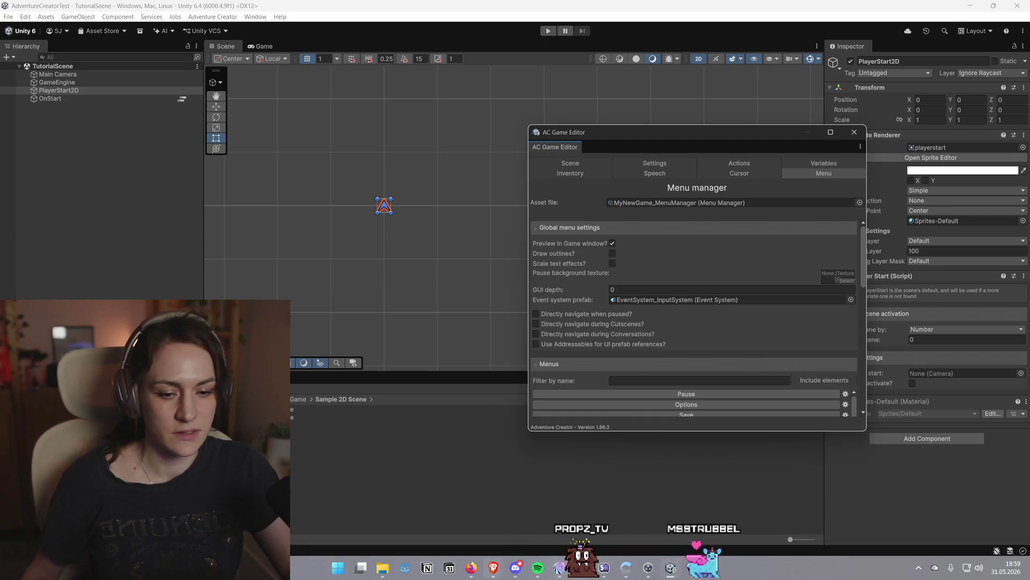
pyautogui.moveTo(493, 568)
pyautogui.click(547, 523)
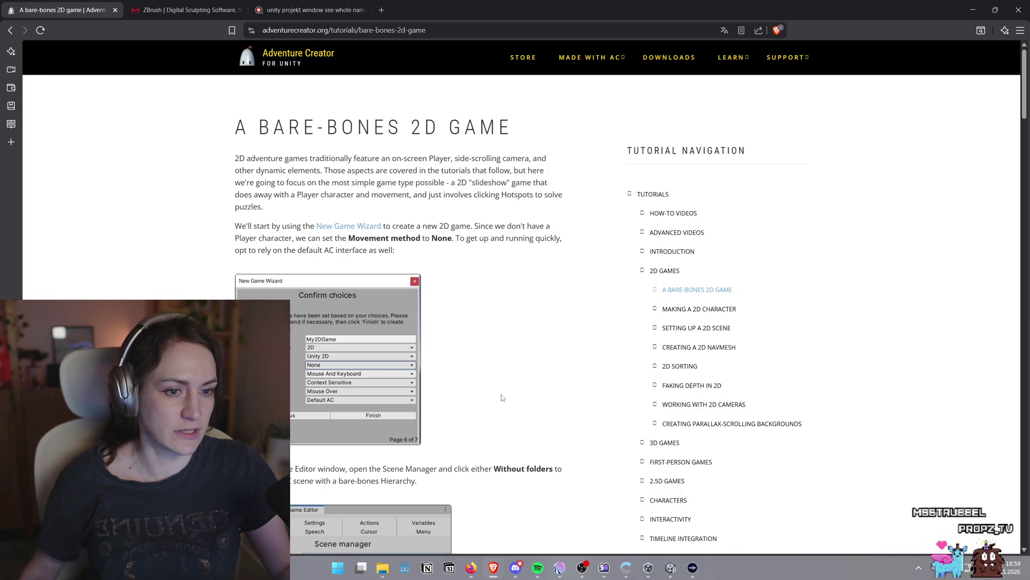
pyautogui.scroll(-15, 502, 397)
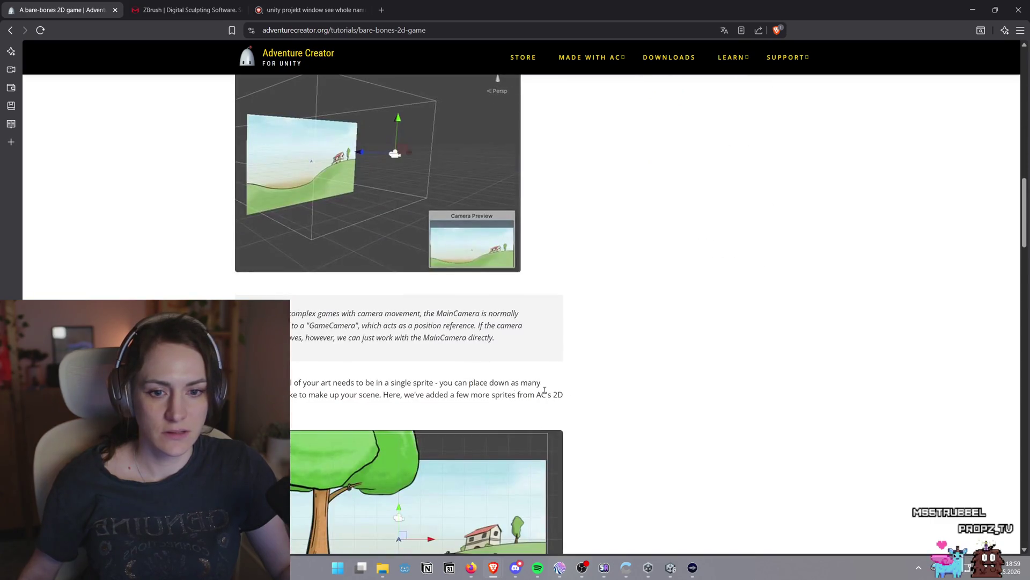
pyautogui.scroll(-10, 565, 413)
pyautogui.scroll(7, 566, 413)
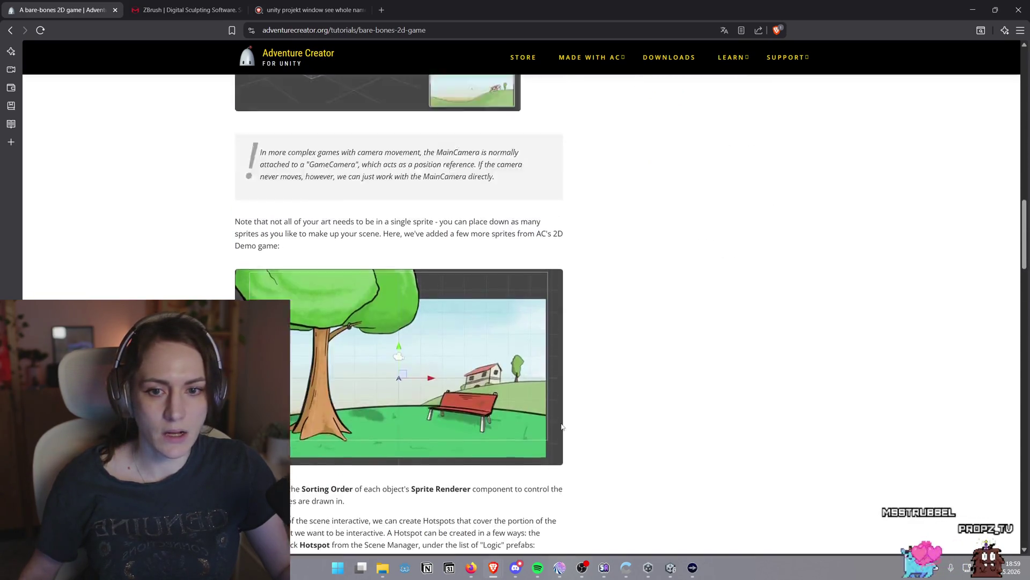
pyautogui.scroll(15, 562, 427)
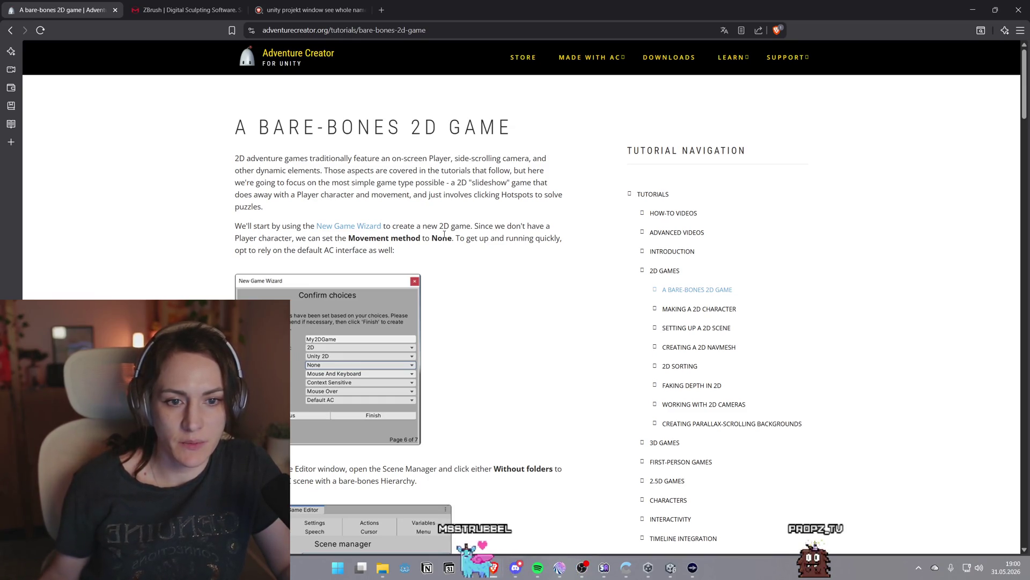
# Read down the tutorial past the Scene Manager, Hierarchy and Texture type screenshots to the camera section
pyautogui.scroll(-2, 444, 235)
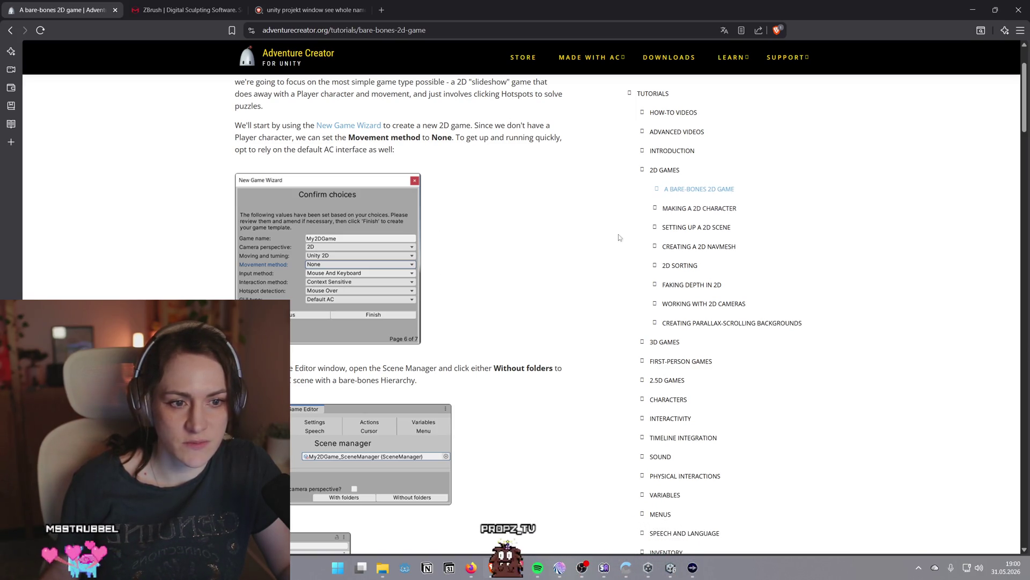
pyautogui.scroll(-3, 314, 251)
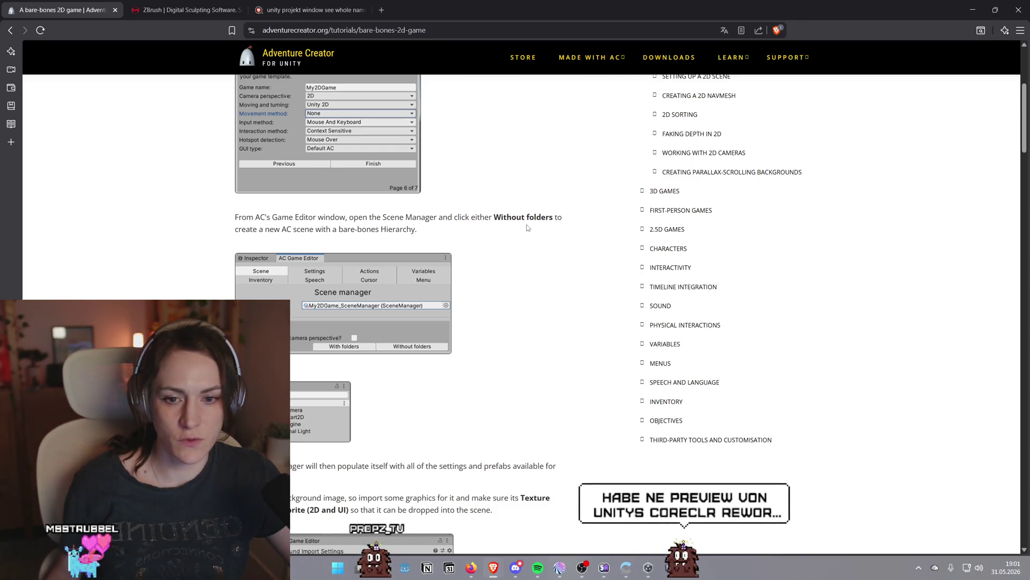
pyautogui.scroll(-3, 523, 224)
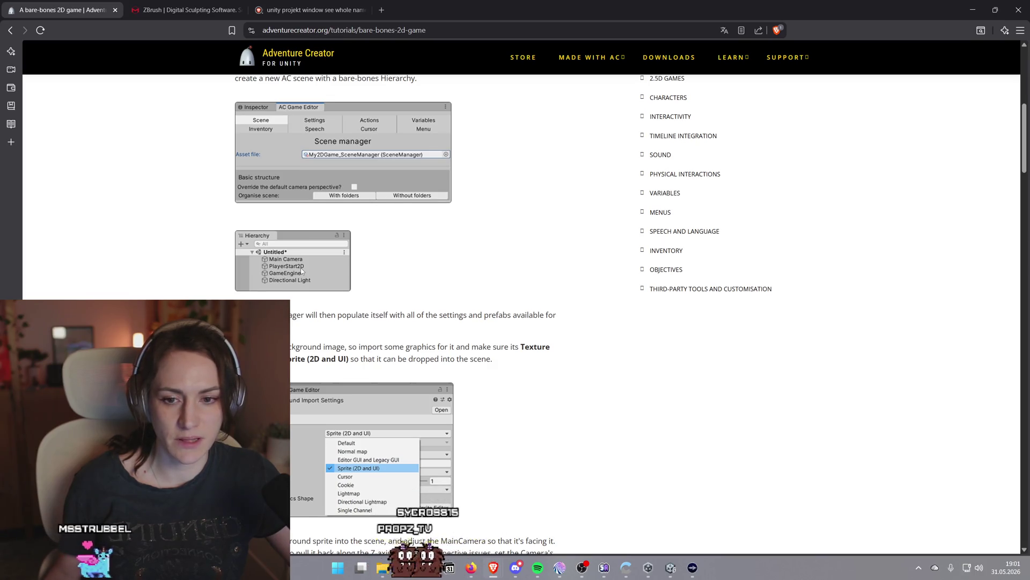
pyautogui.scroll(-1, 301, 271)
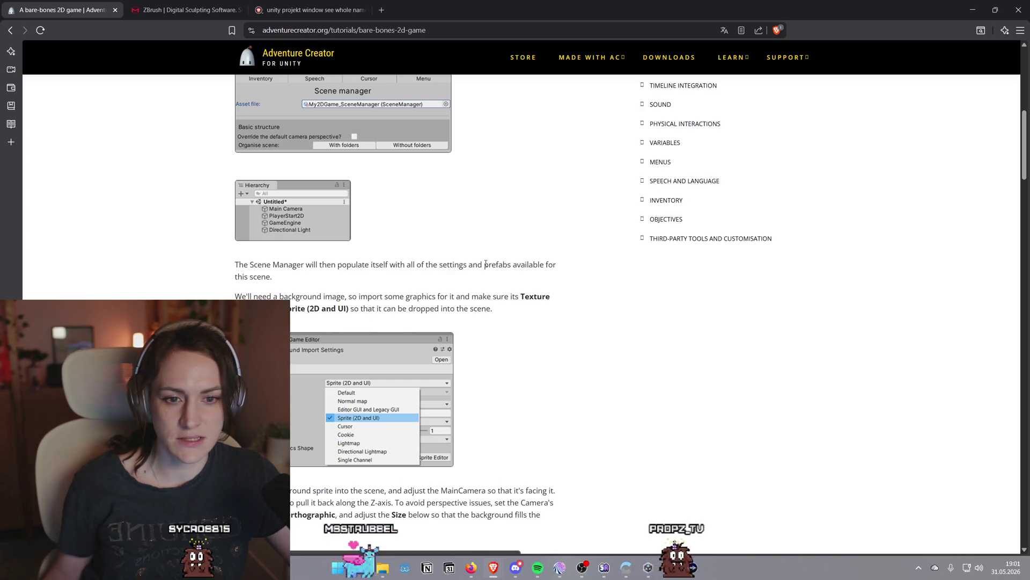
pyautogui.scroll(-1, 502, 247)
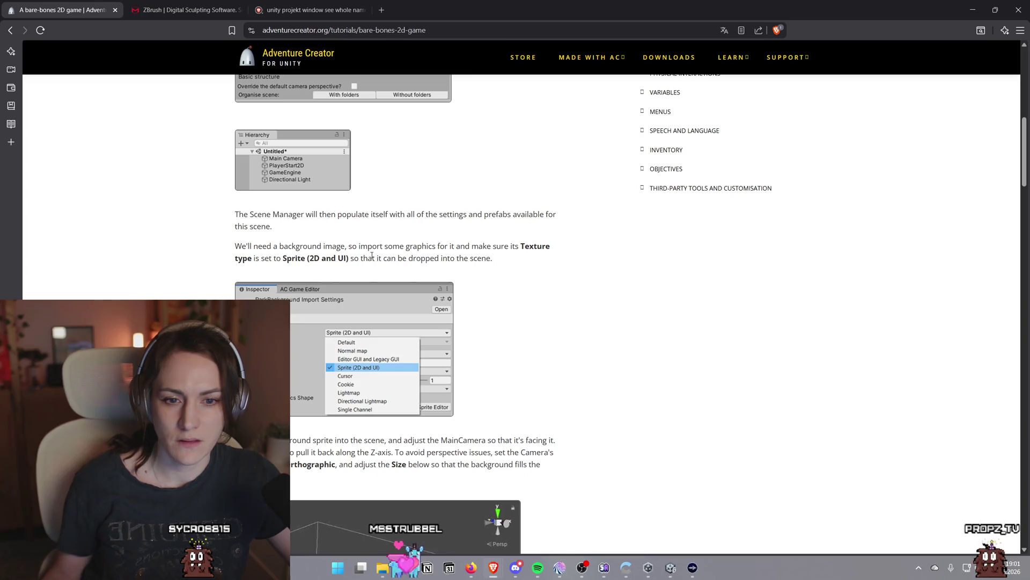
pyautogui.scroll(-4, 353, 265)
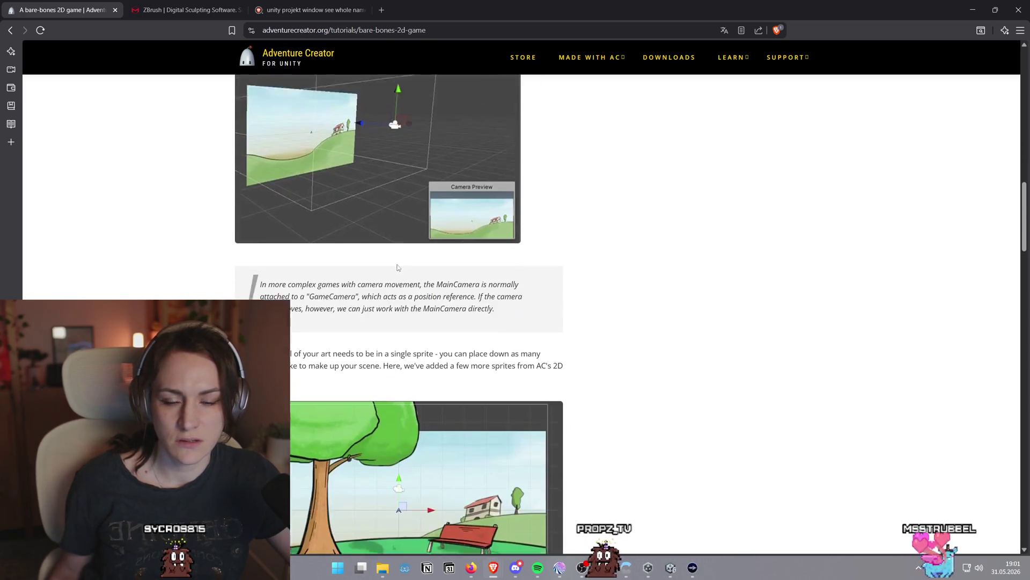
# Read on to the tutorial's sentence about sprite drawing order, briefly highlighting it
pyautogui.scroll(-5, 397, 266)
pyautogui.scroll(-3, 397, 264)
pyautogui.scroll(1, 398, 264)
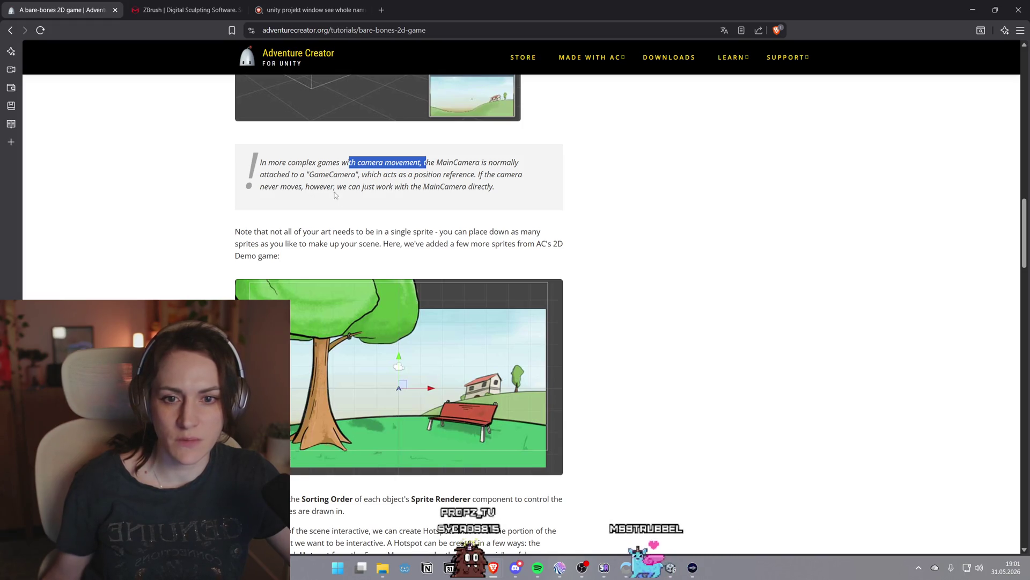
pyautogui.scroll(-1, 396, 199)
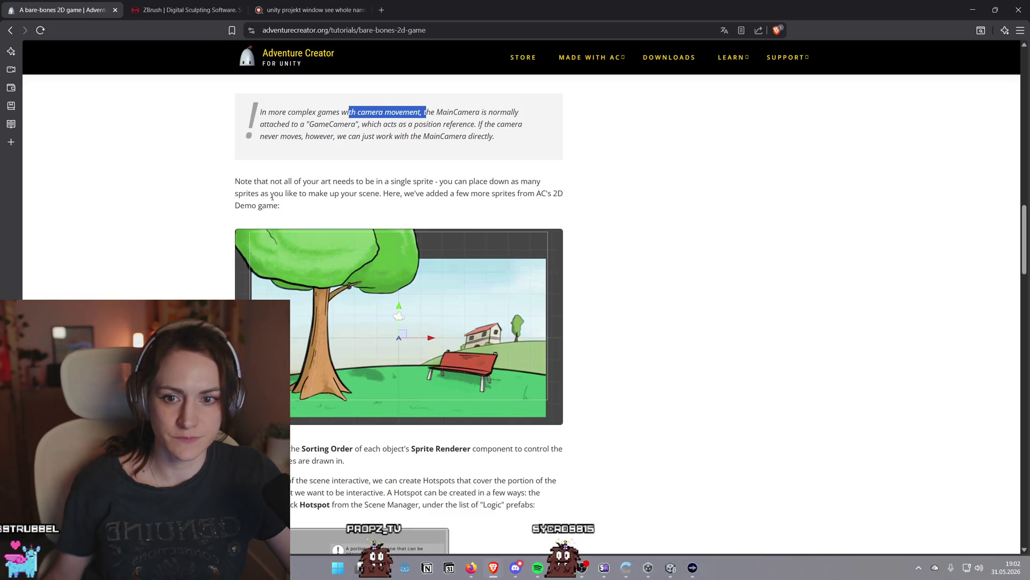
pyautogui.scroll(-3, 567, 176)
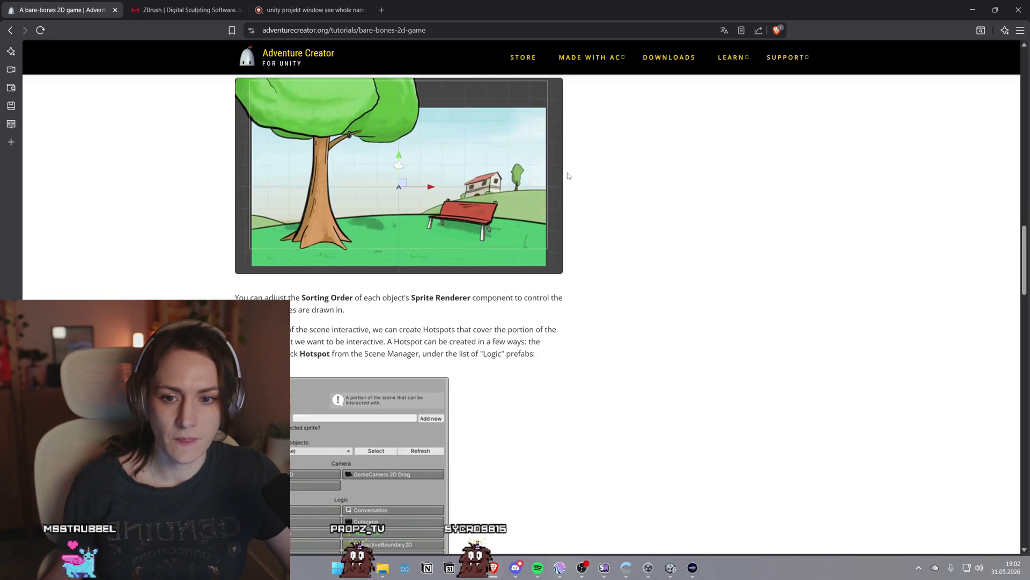
pyautogui.scroll(-1, 567, 175)
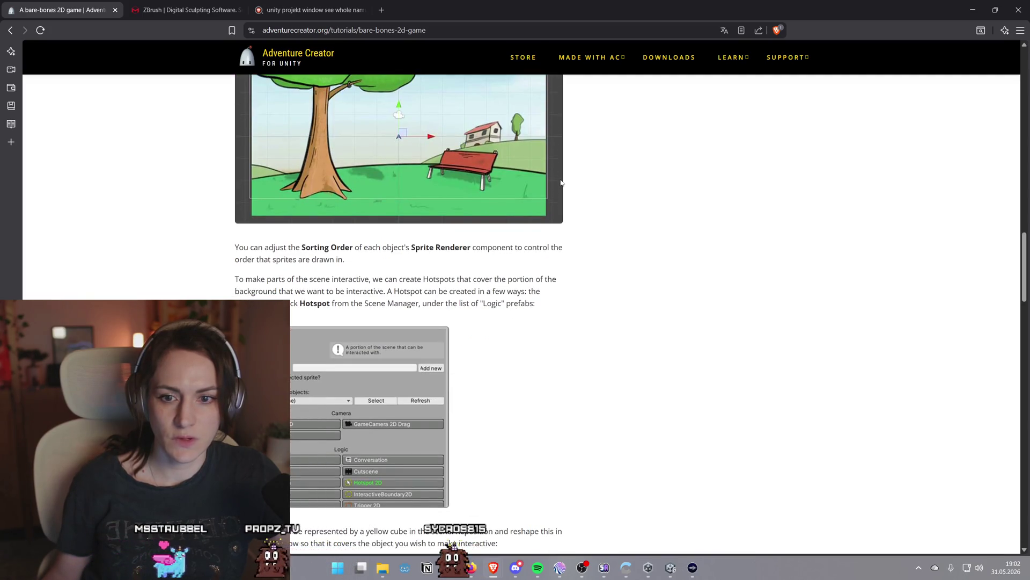
pyautogui.scroll(4, 264, 183)
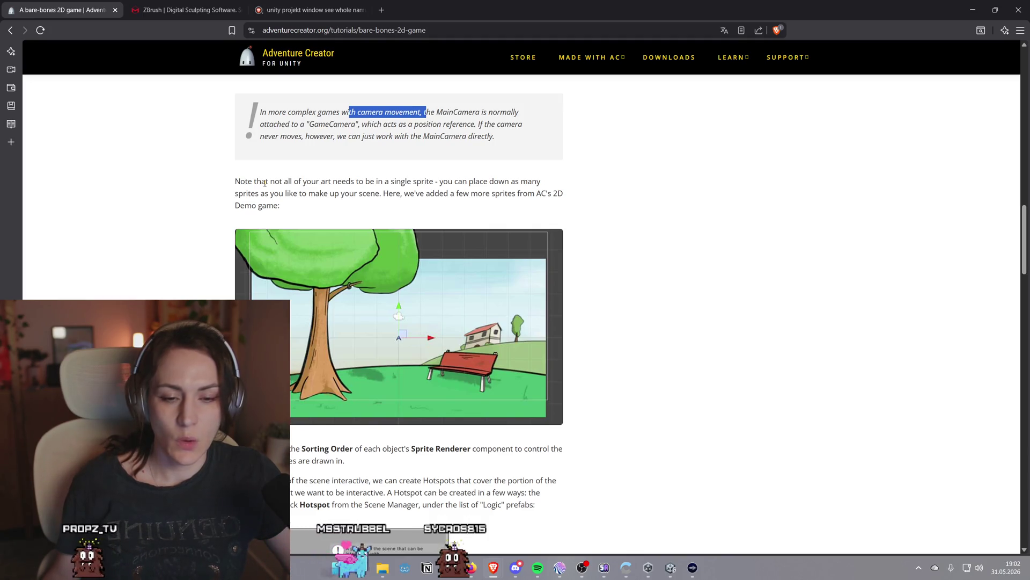
pyautogui.scroll(-4, 317, 177)
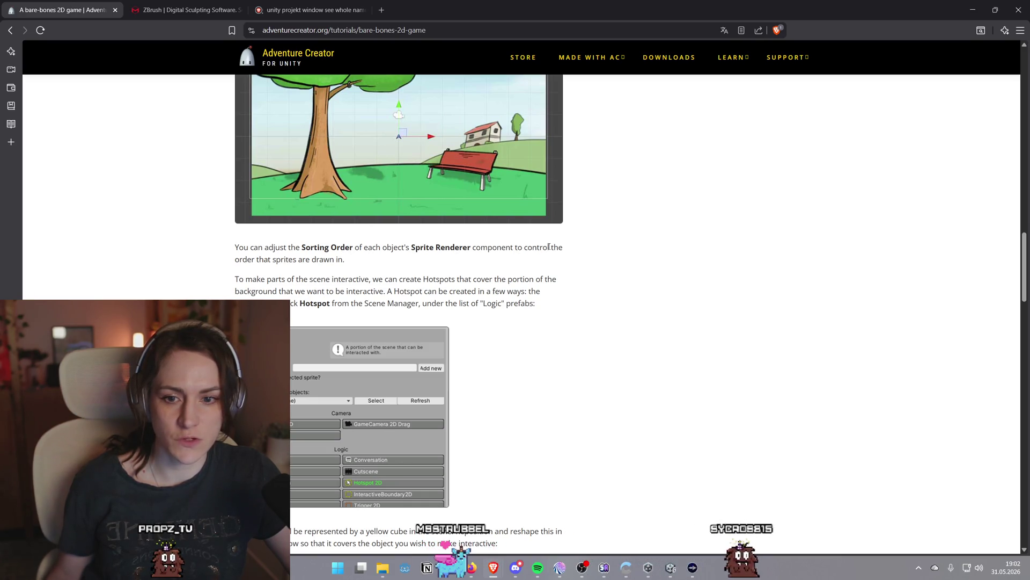
pyautogui.moveTo(241, 260); pyautogui.dragTo(334, 260)
pyautogui.click(354, 261)
# Continue past the Polygon Collider 2D note to the Use interactions paragraph, then return to Unity
pyautogui.scroll(2, 261, 243)
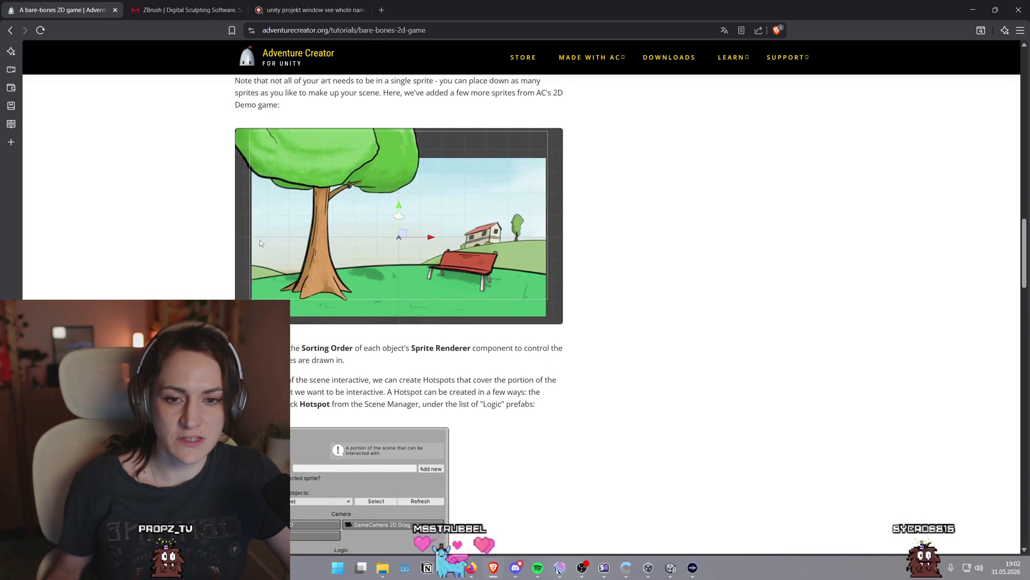
pyautogui.scroll(-2, 261, 243)
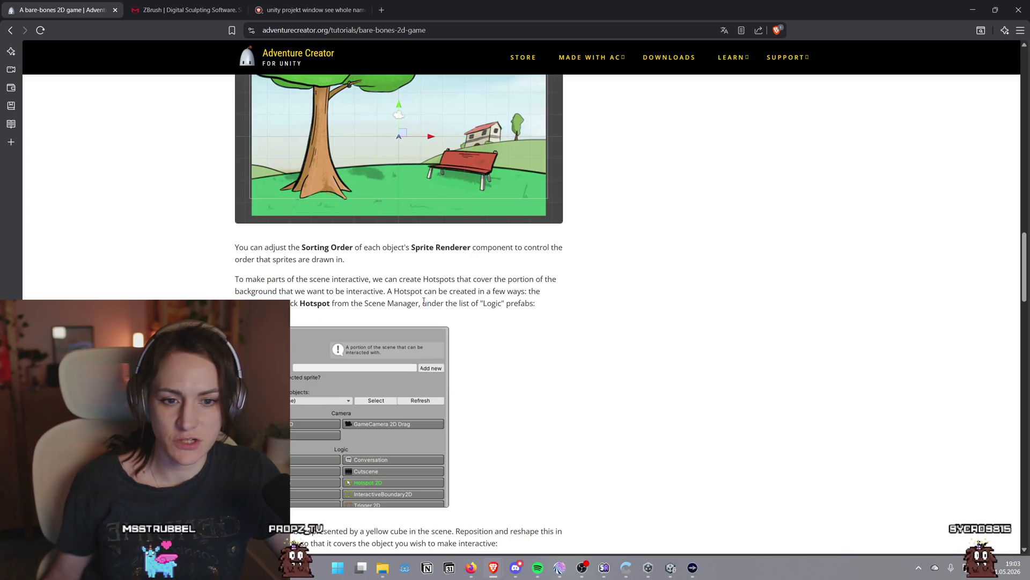
pyautogui.scroll(-5, 424, 301)
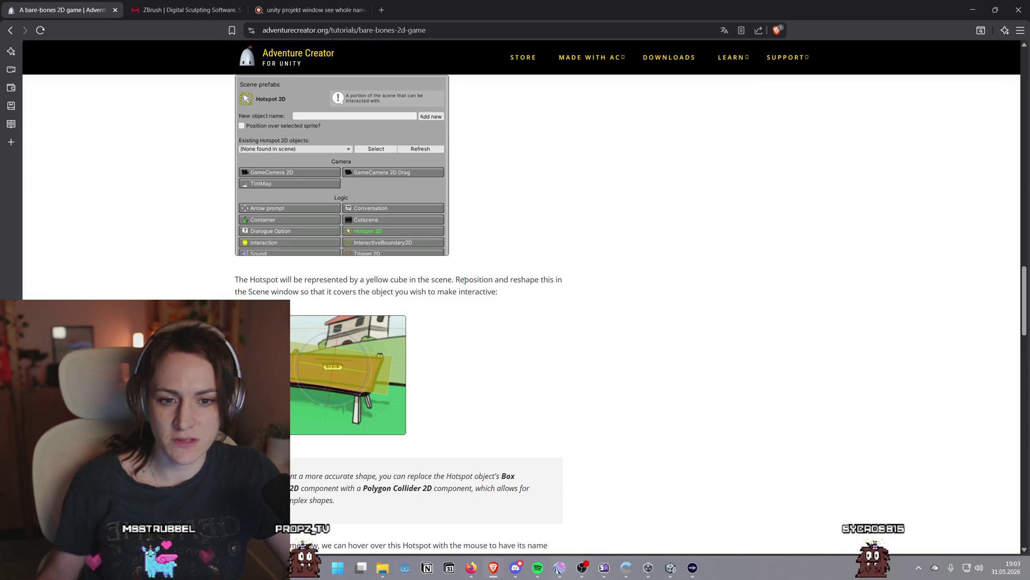
pyautogui.scroll(-4, 529, 279)
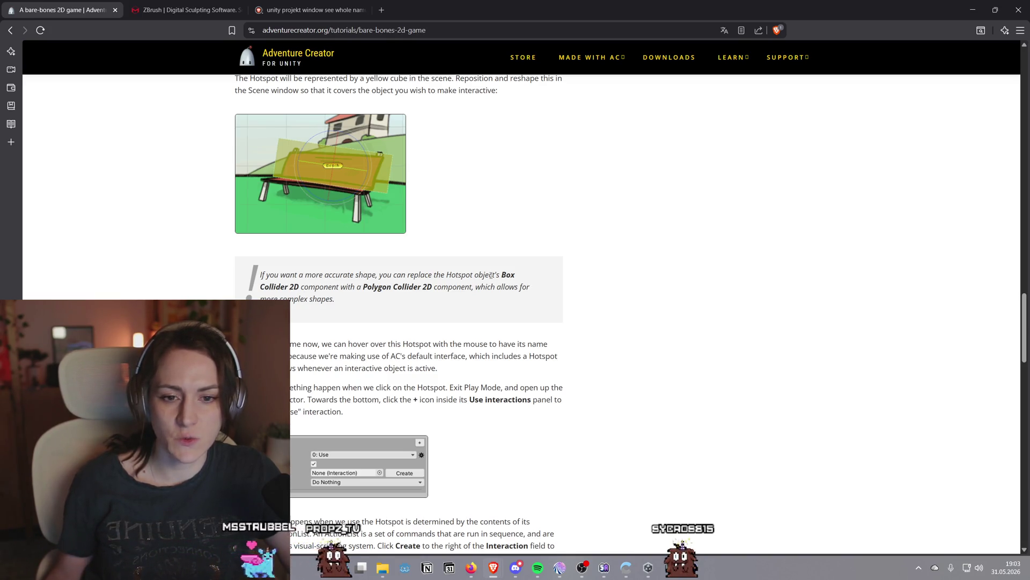
pyautogui.moveTo(374, 291); pyautogui.dragTo(429, 289)
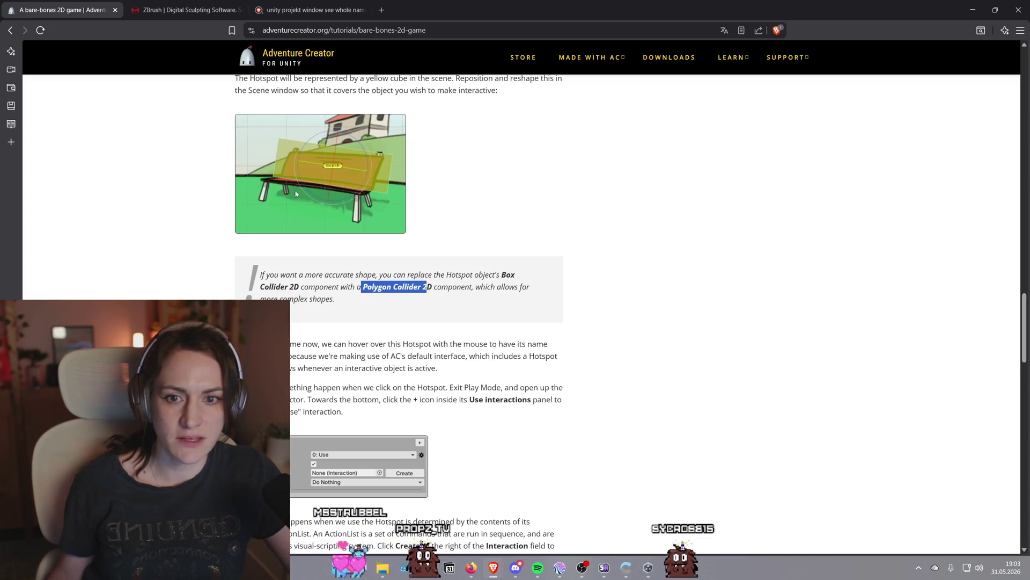
pyautogui.click(365, 185)
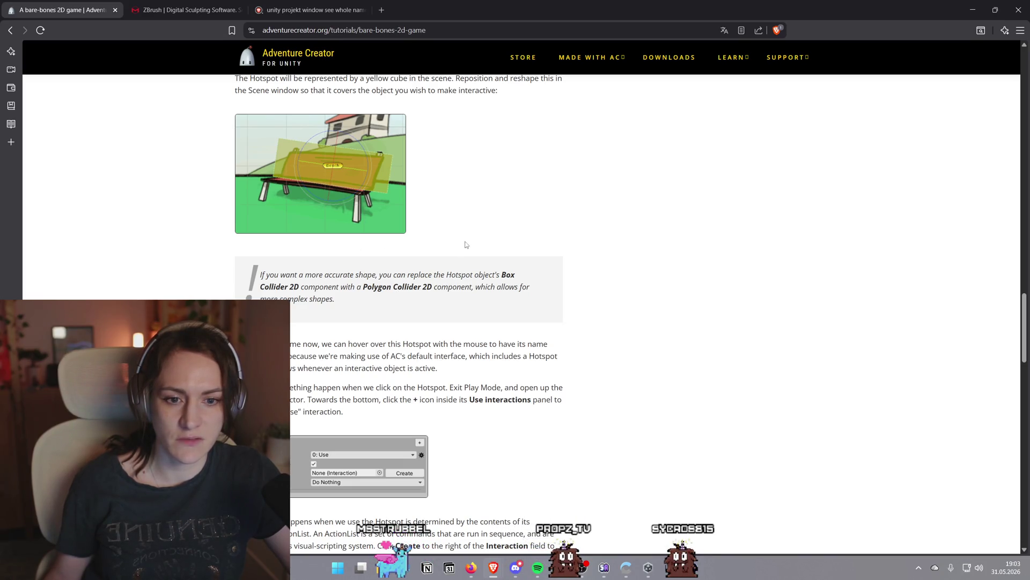
pyautogui.scroll(-3, 466, 245)
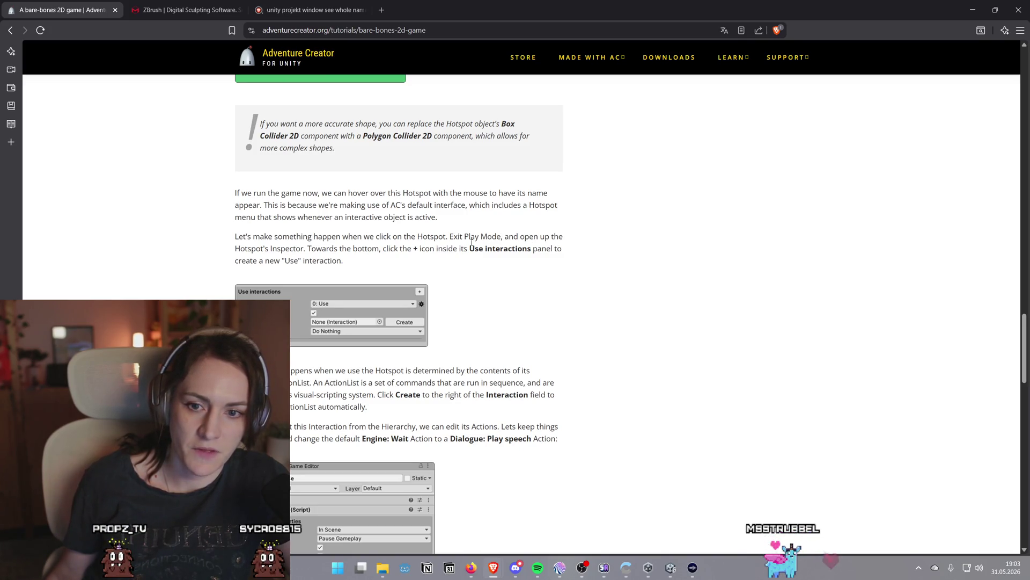
pyautogui.click(671, 566)
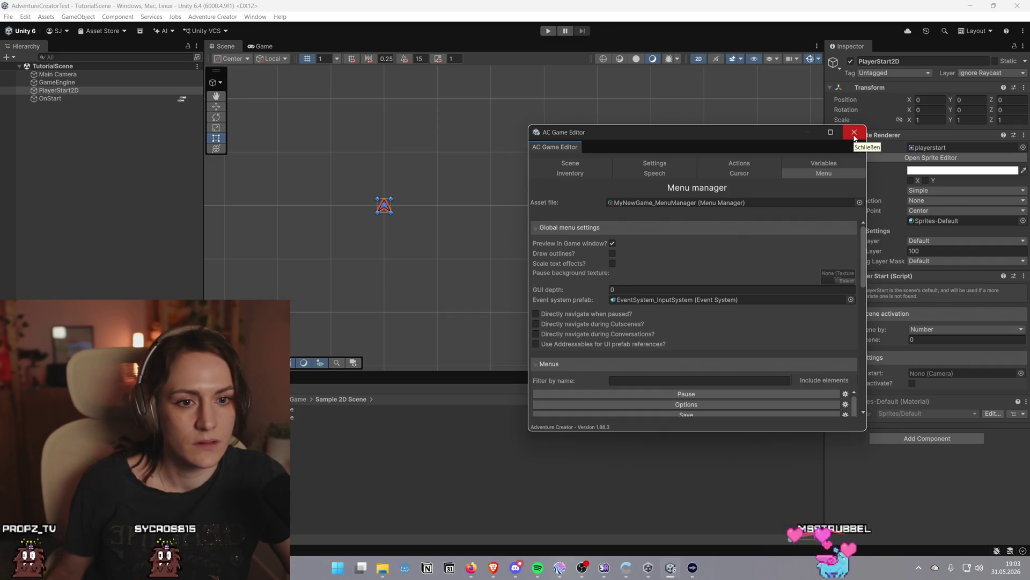
# Show the AC Game Editor's Scene manager, move it left, and select GameEngine in the Hierarchy
pyautogui.click(588, 166)
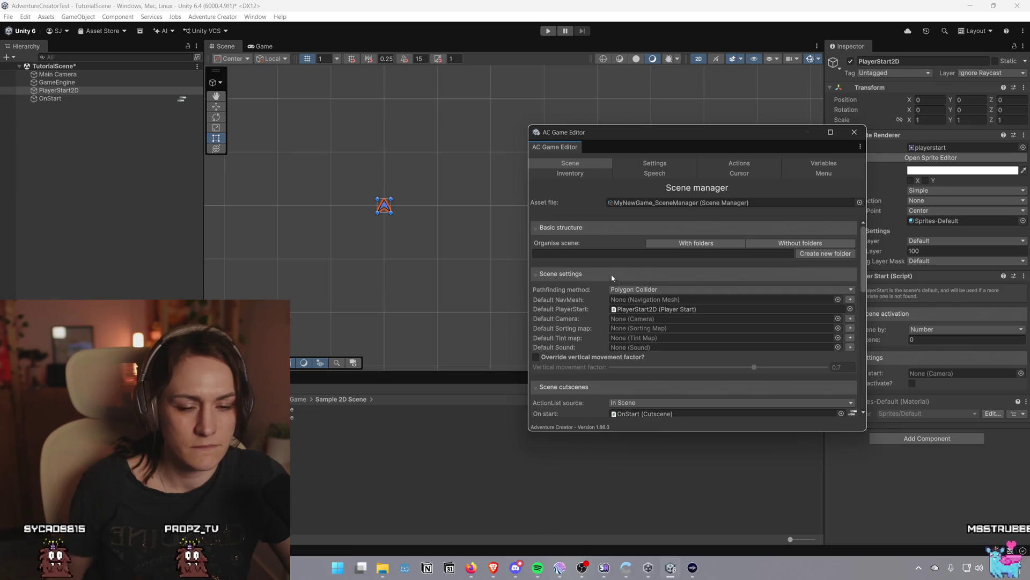
pyautogui.scroll(-3, 579, 322)
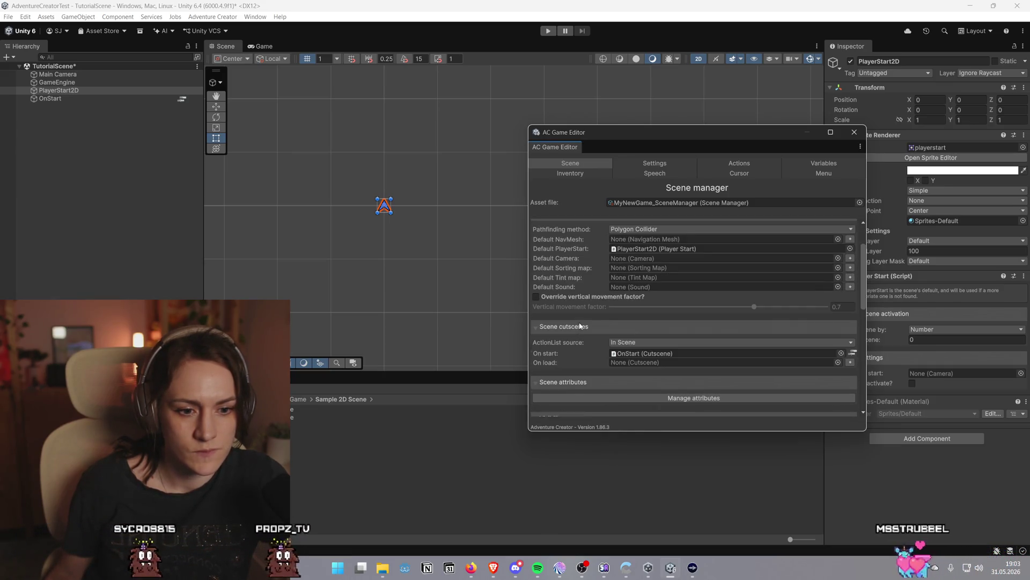
pyautogui.scroll(-10, 580, 325)
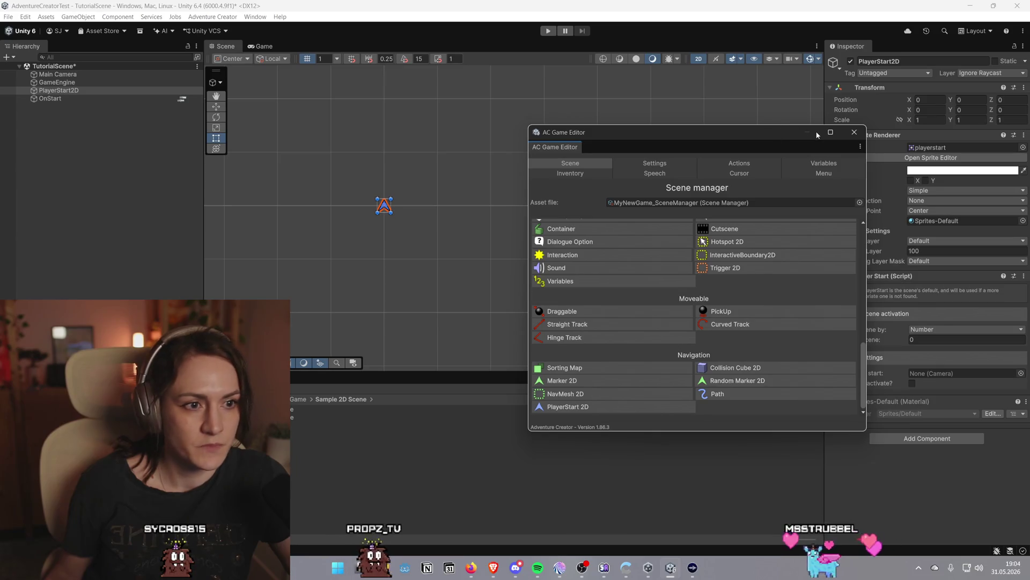
pyautogui.moveTo(742, 136); pyautogui.dragTo(573, 133)
pyautogui.click(73, 82)
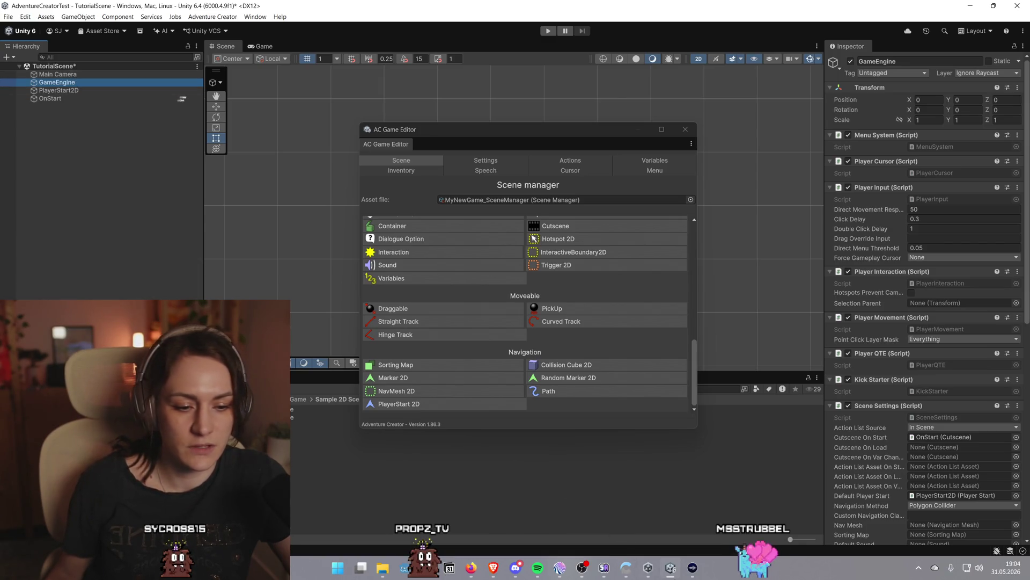
# Return to the tutorial's section on importing the background image as a sprite
pyautogui.moveTo(494, 567)
pyautogui.click(547, 510)
pyautogui.scroll(15, 472, 324)
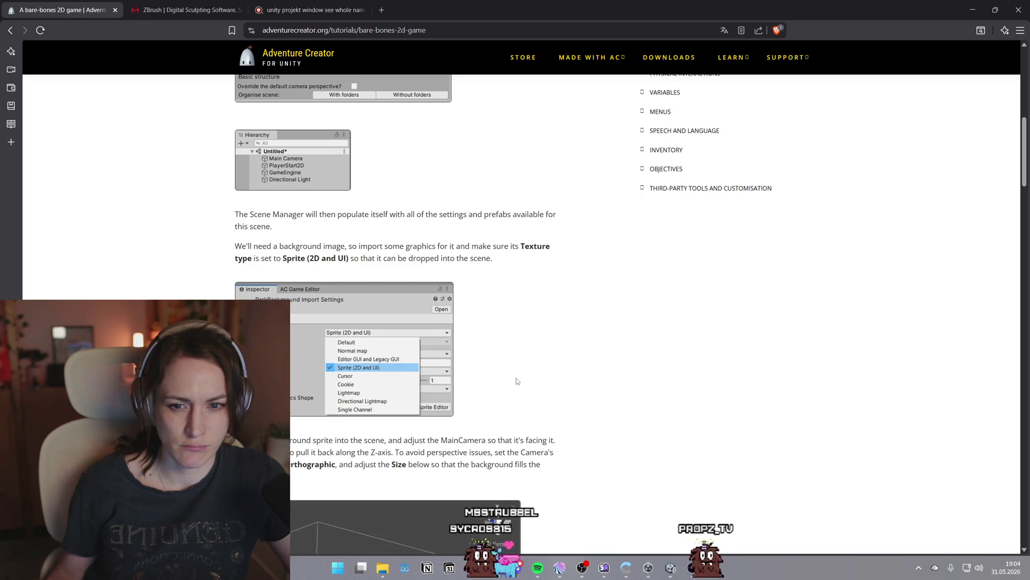
pyautogui.scroll(-2, 517, 381)
pyautogui.scroll(2, 600, 491)
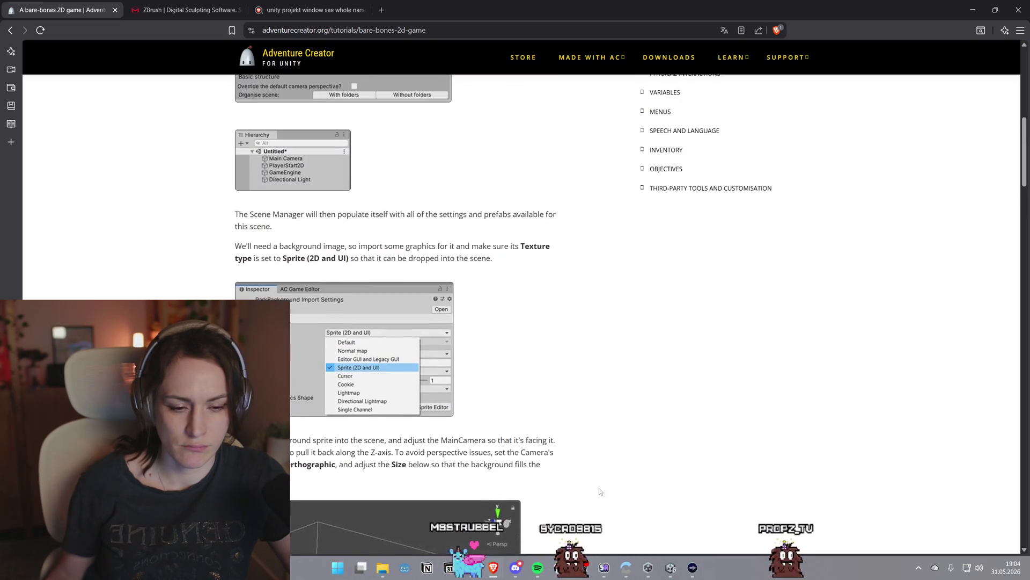
pyautogui.click(670, 570)
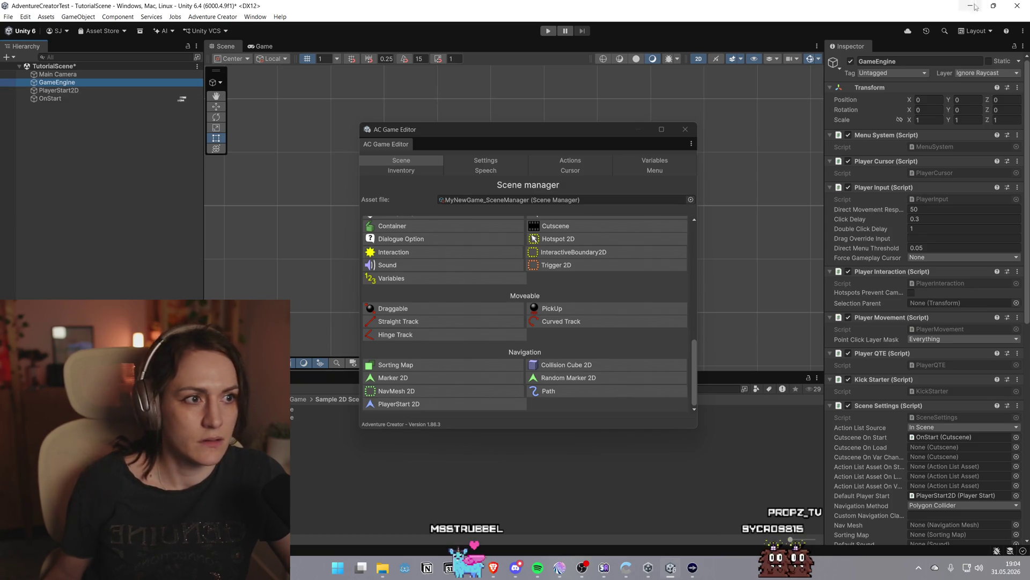
pyautogui.hotkey('alt', 'Tab')
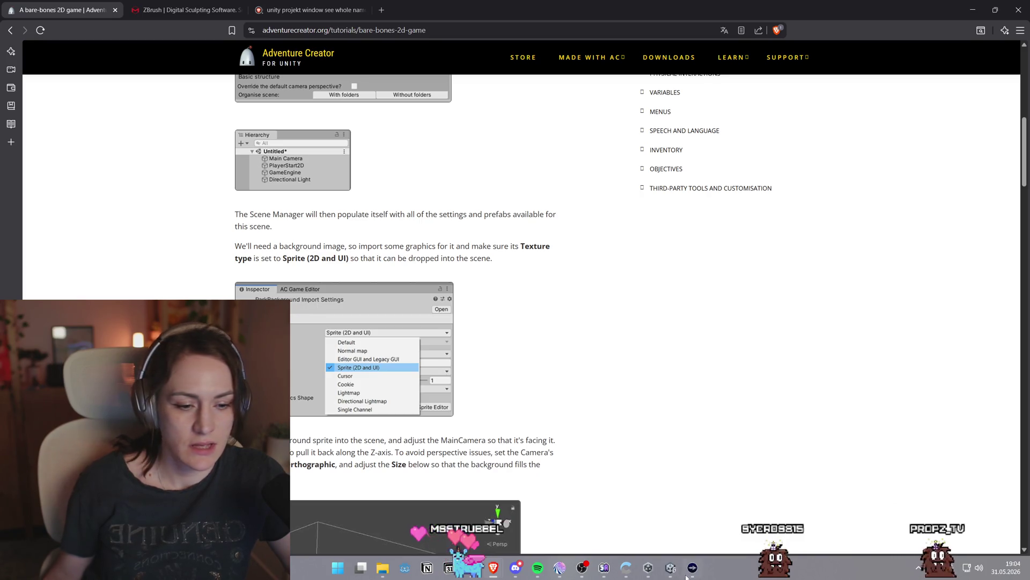
pyautogui.hotkey('alt', 'Tab')
pyautogui.scroll(2, 493, 252)
pyautogui.scroll(3, 496, 336)
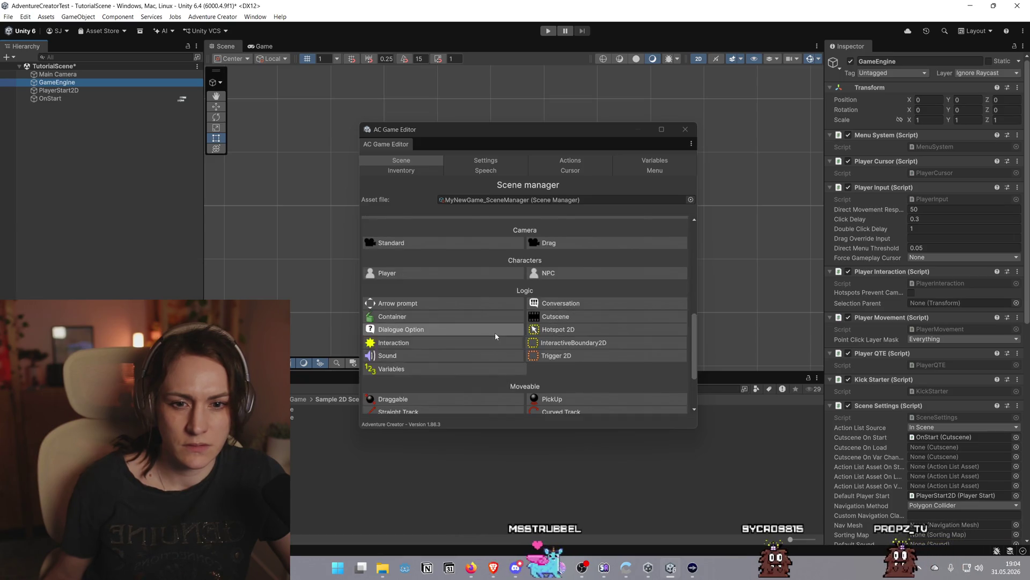
pyautogui.scroll(3, 497, 336)
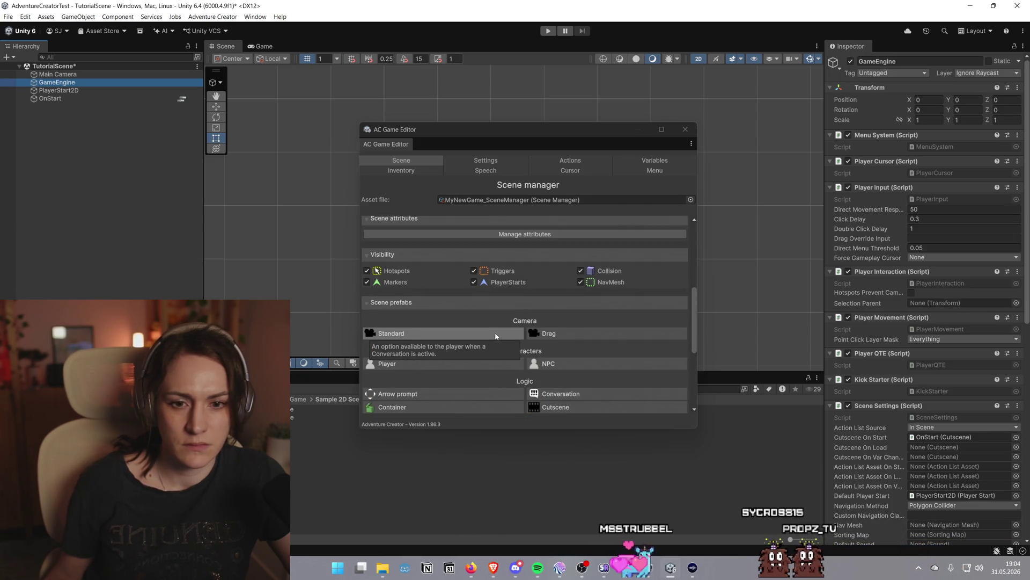
pyautogui.scroll(5, 495, 336)
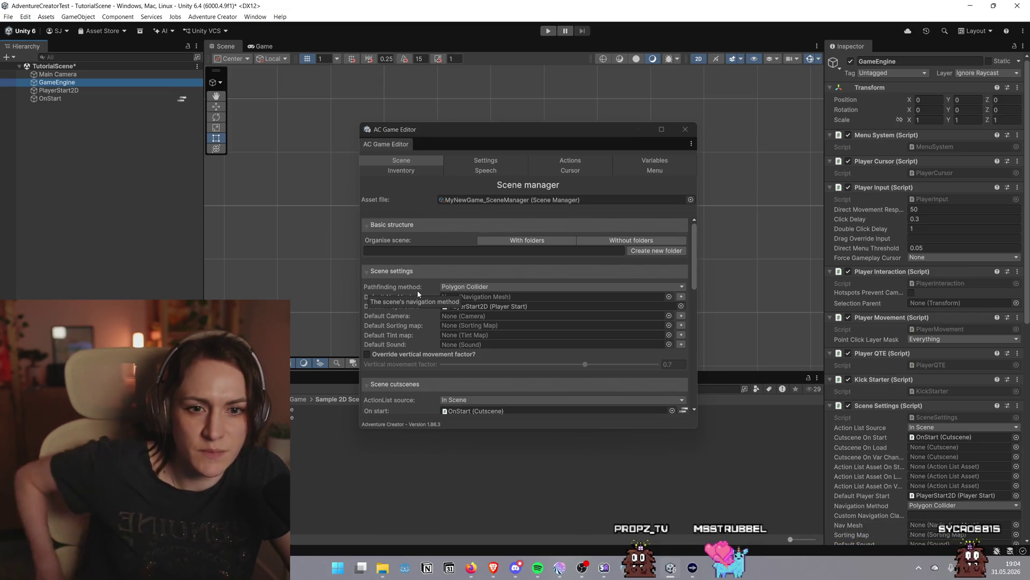
pyautogui.scroll(-5, 417, 290)
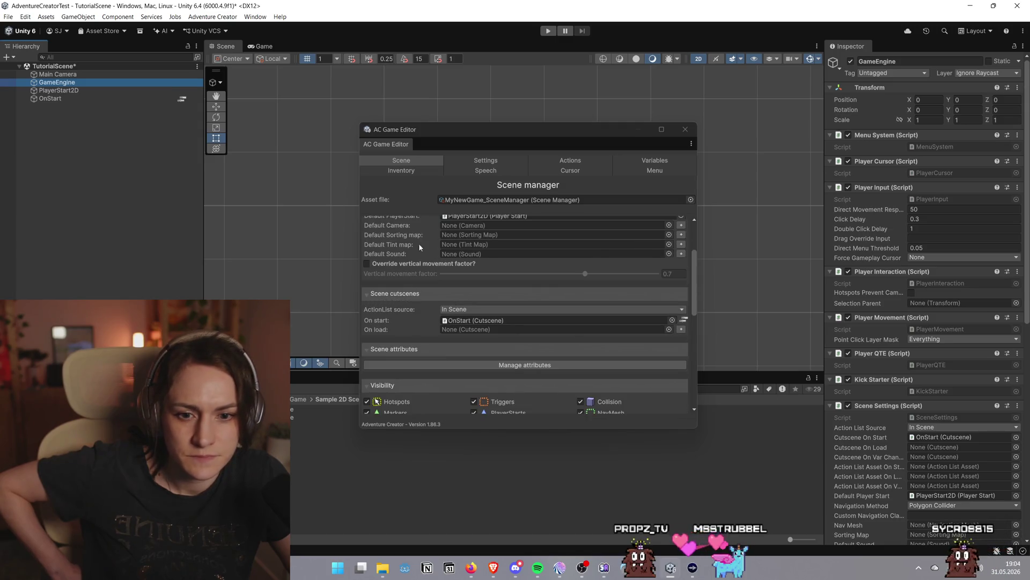
pyautogui.scroll(-10, 423, 223)
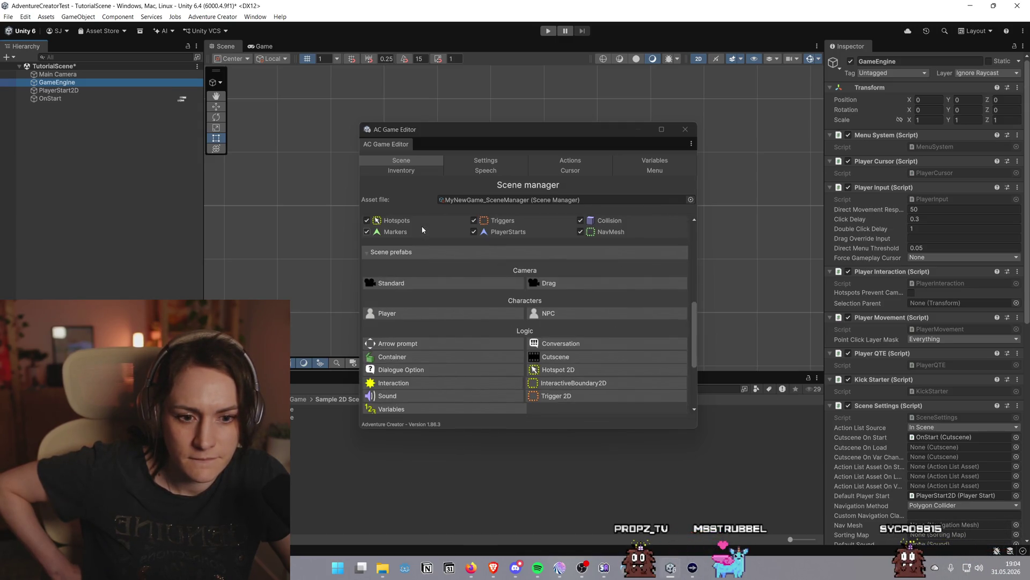
pyautogui.scroll(-5, 422, 230)
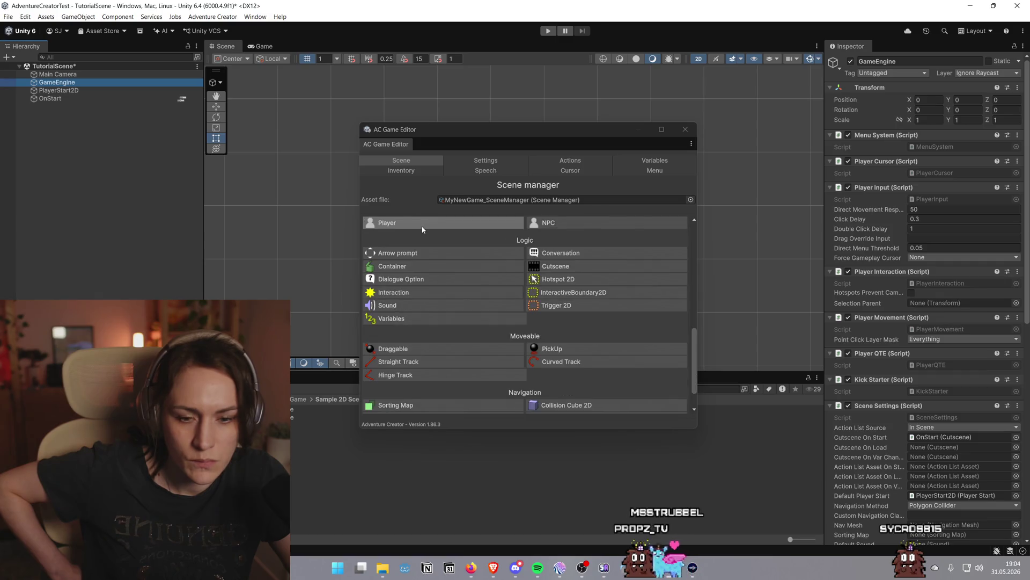
pyautogui.scroll(-2, 423, 229)
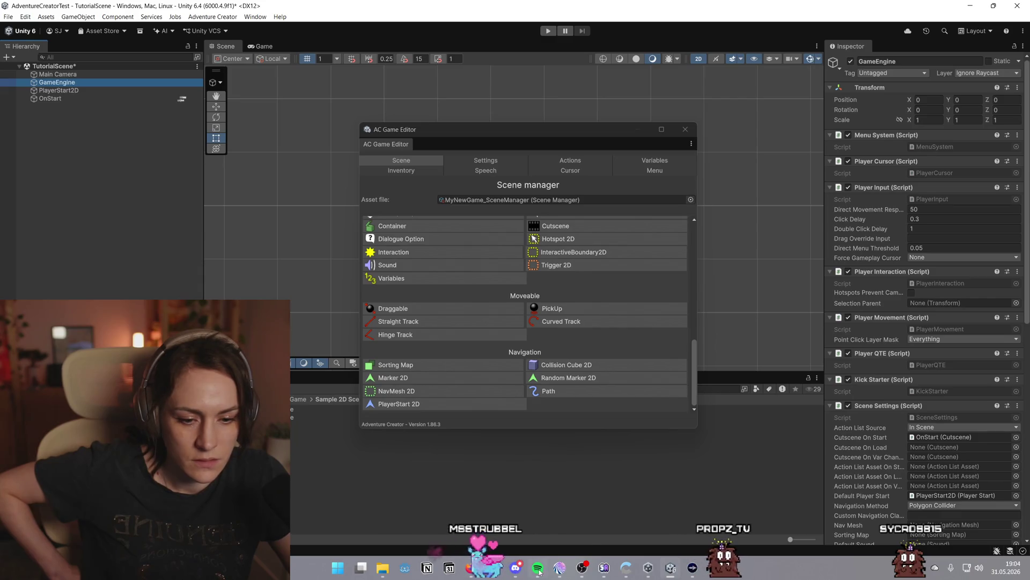
pyautogui.moveTo(493, 568)
pyautogui.click(547, 524)
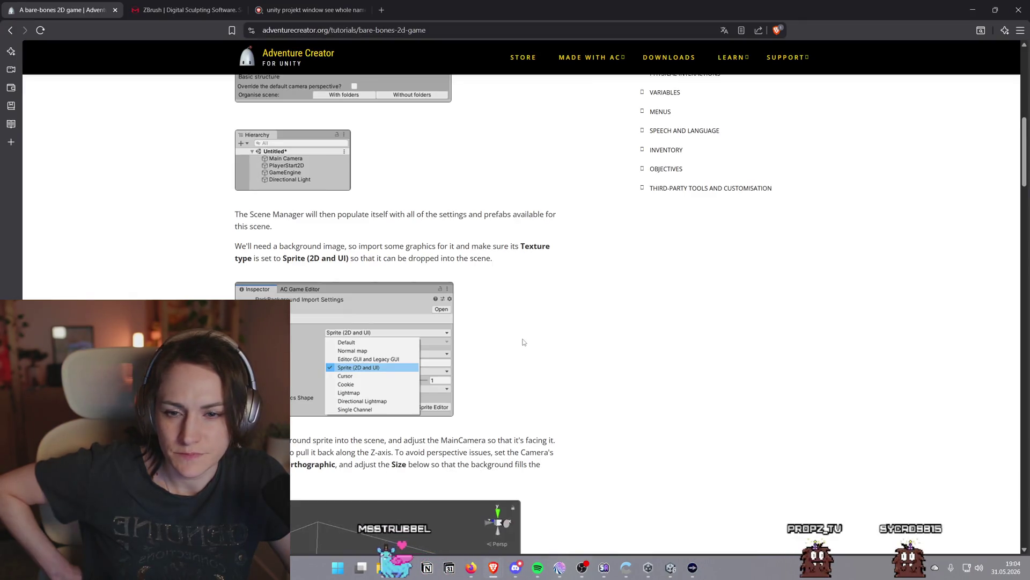
pyautogui.scroll(3, 524, 344)
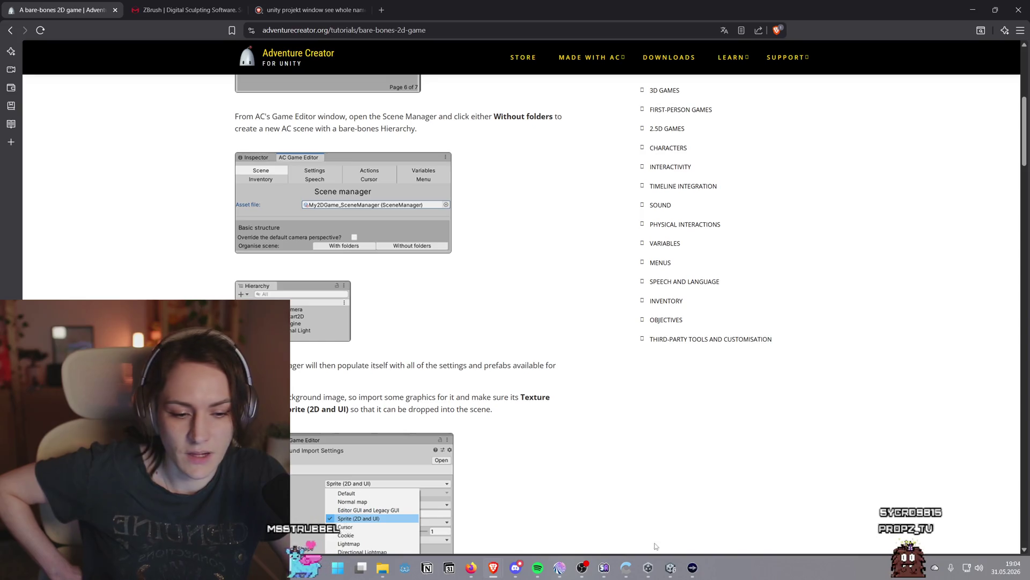
pyautogui.moveTo(670, 567)
pyautogui.click(648, 518)
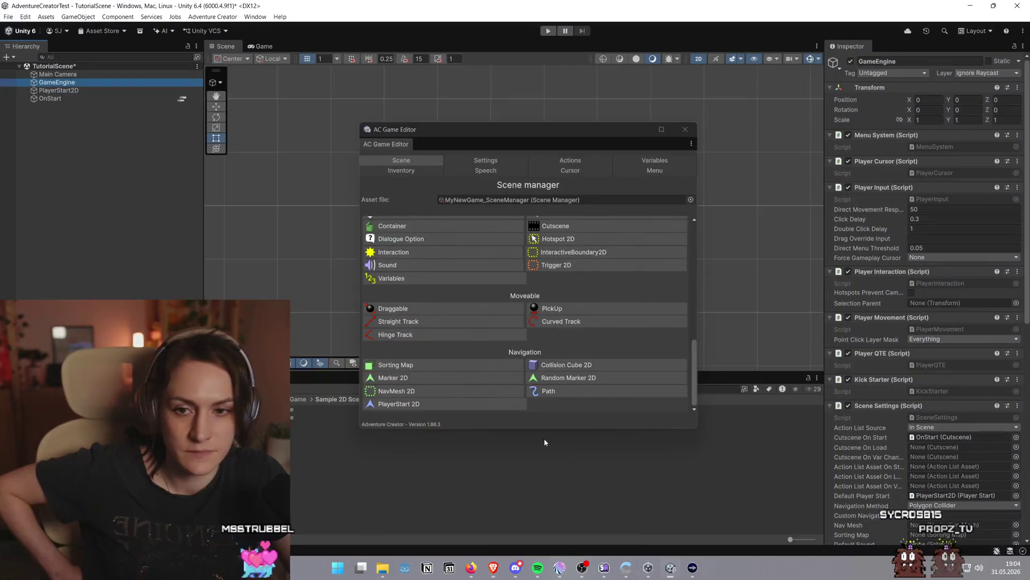
pyautogui.click(123, 68)
pyautogui.click(75, 74)
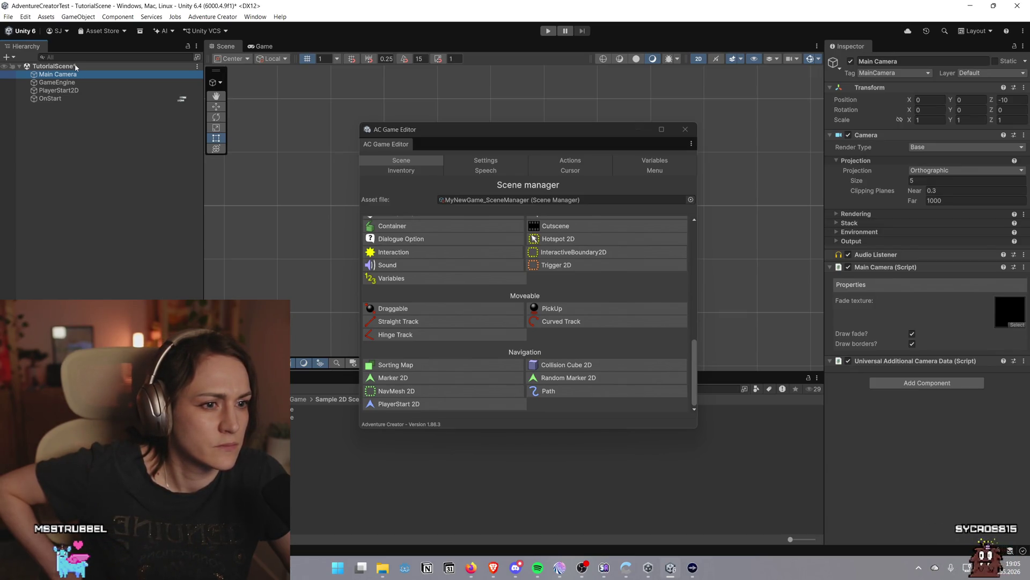
pyautogui.click(75, 67)
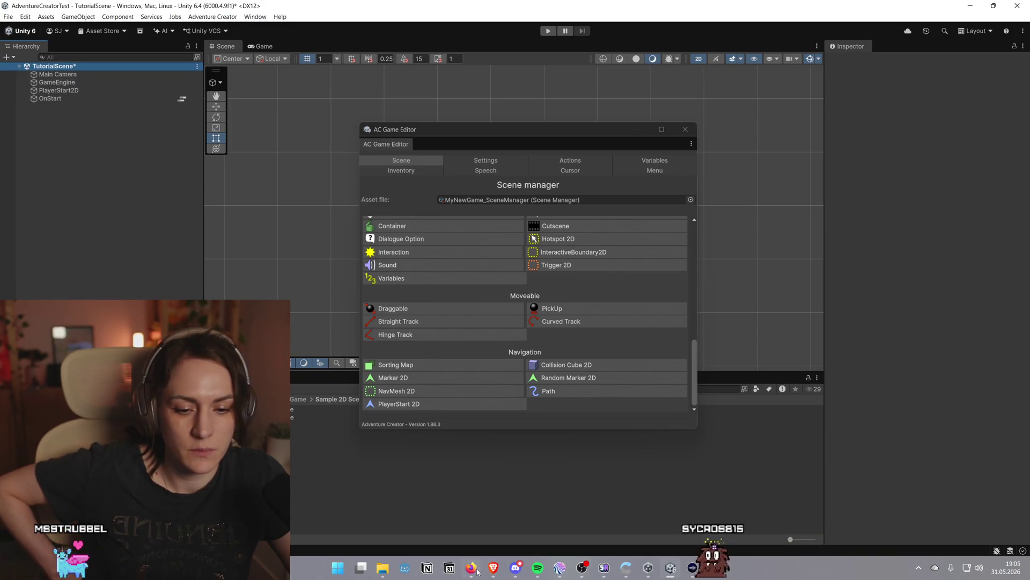
pyautogui.moveTo(497, 572)
pyautogui.click(550, 518)
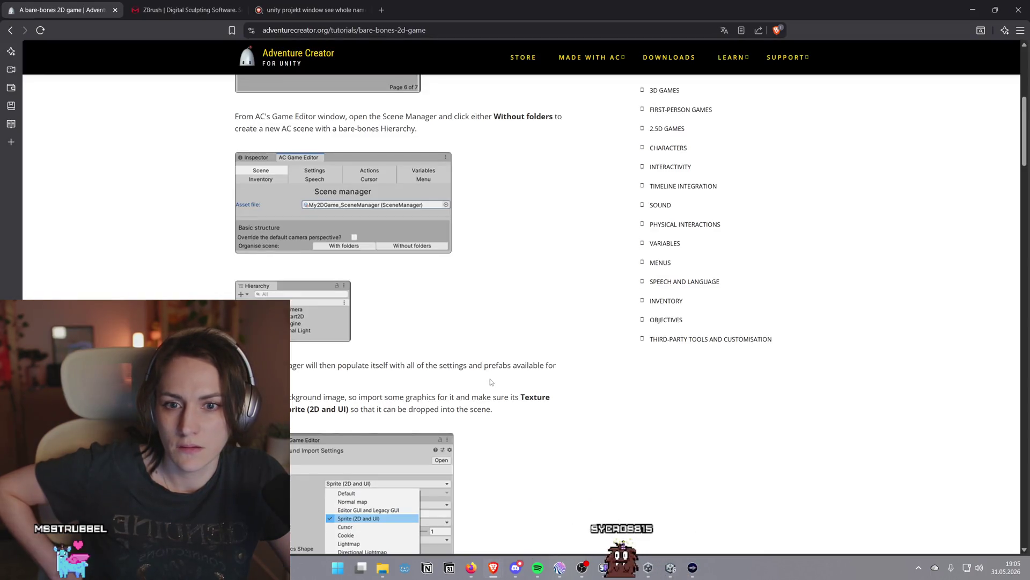
# Review the tutorial's camera, hotspot and Build Settings sections, then switch back to Unity
pyautogui.scroll(1, 491, 379)
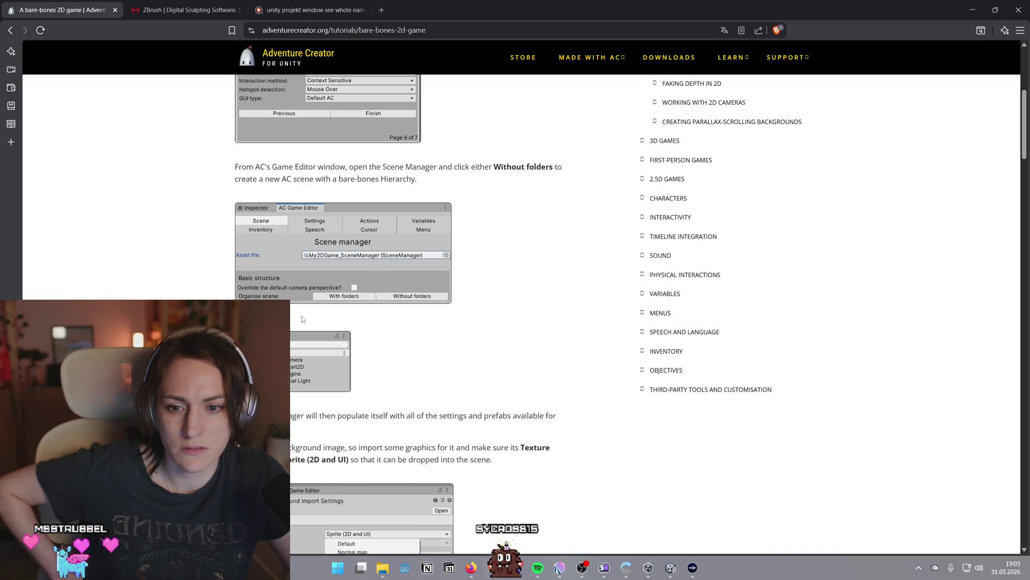
pyautogui.scroll(-2, 302, 318)
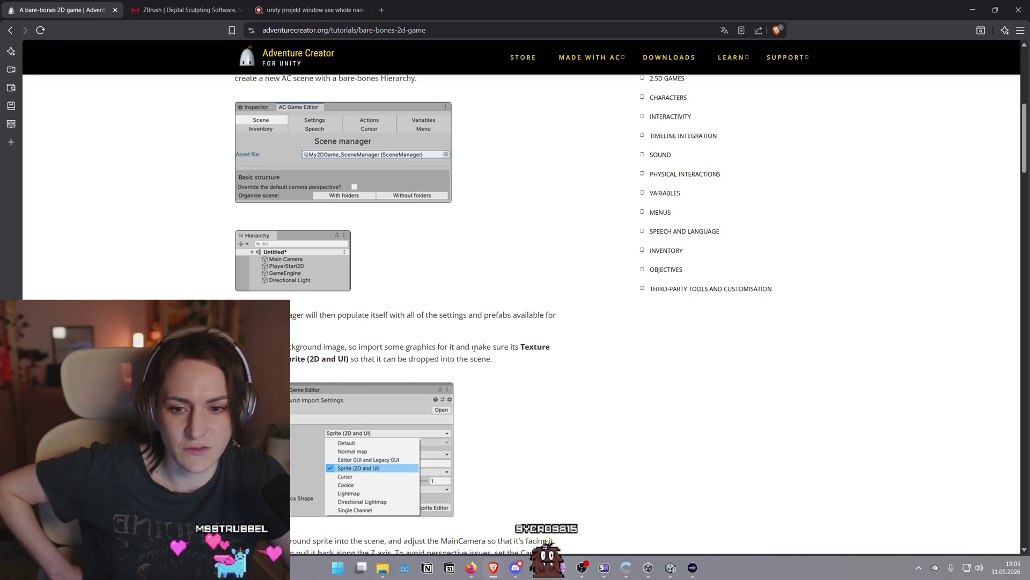
pyautogui.scroll(-2, 474, 349)
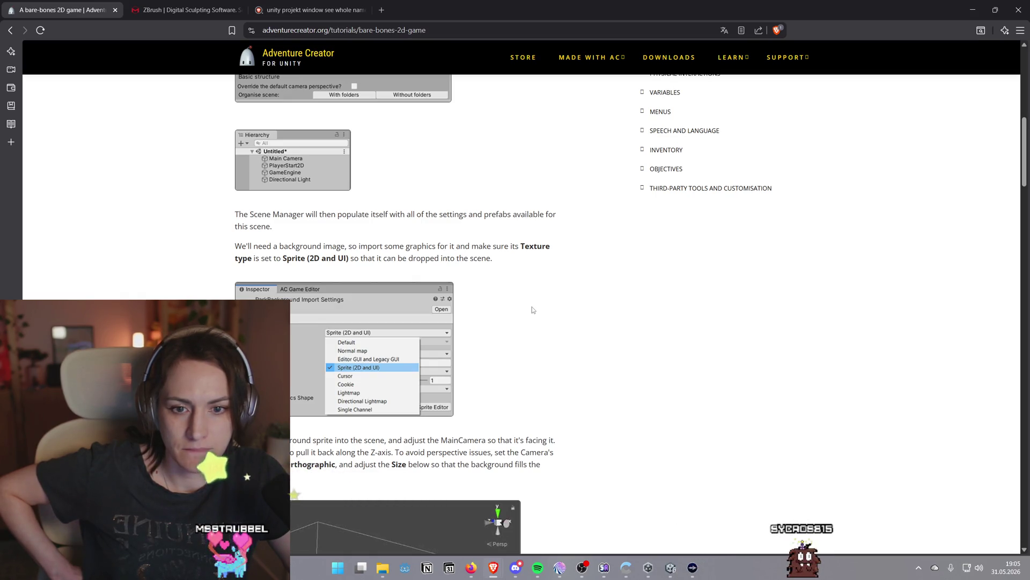
pyautogui.scroll(-3, 533, 310)
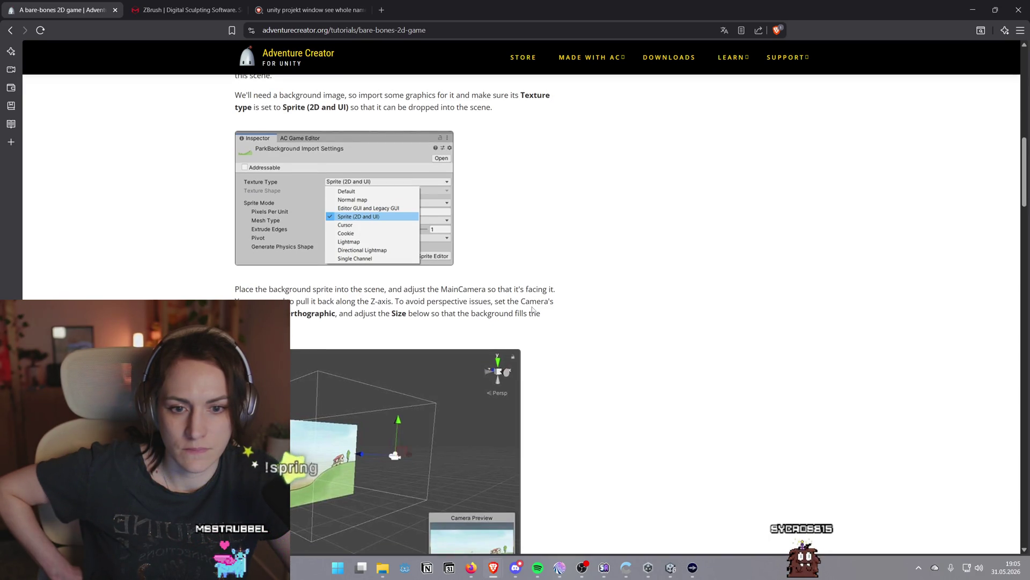
pyautogui.scroll(-2, 532, 308)
pyautogui.scroll(-5, 533, 308)
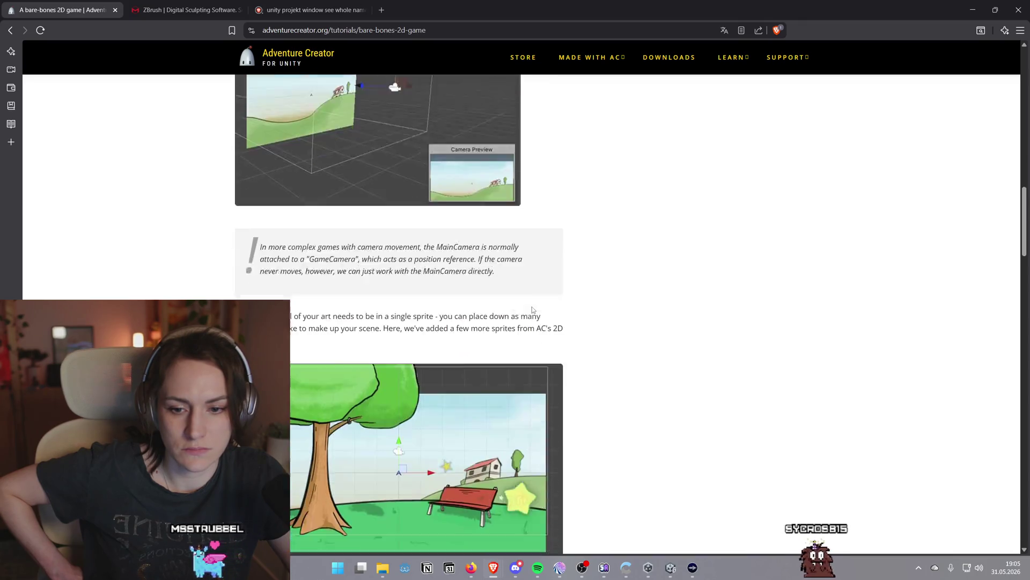
pyautogui.scroll(-18, 532, 309)
pyautogui.scroll(-15, 531, 311)
pyautogui.scroll(6, 529, 315)
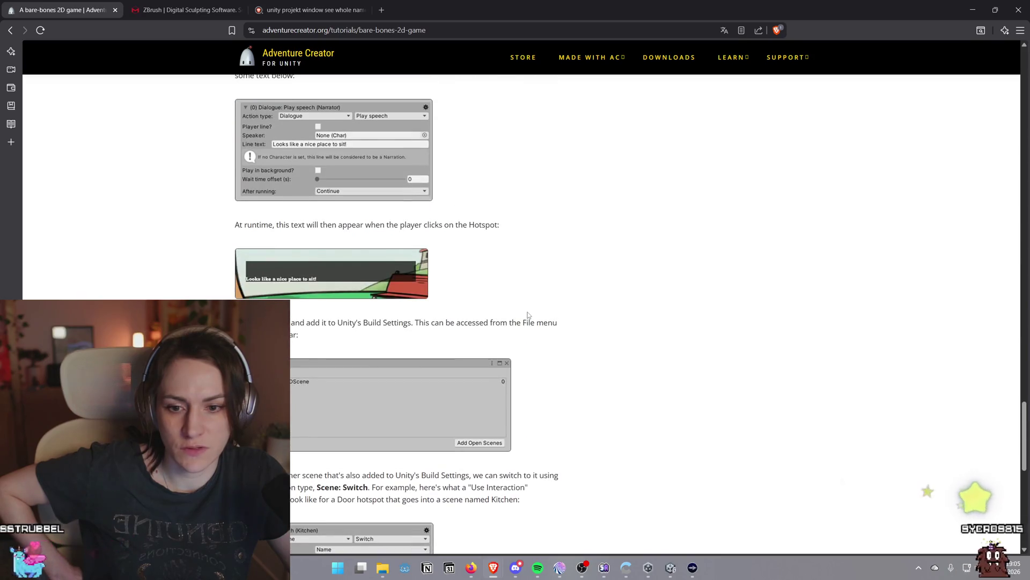
pyautogui.scroll(-11, 528, 315)
pyautogui.scroll(9, 521, 332)
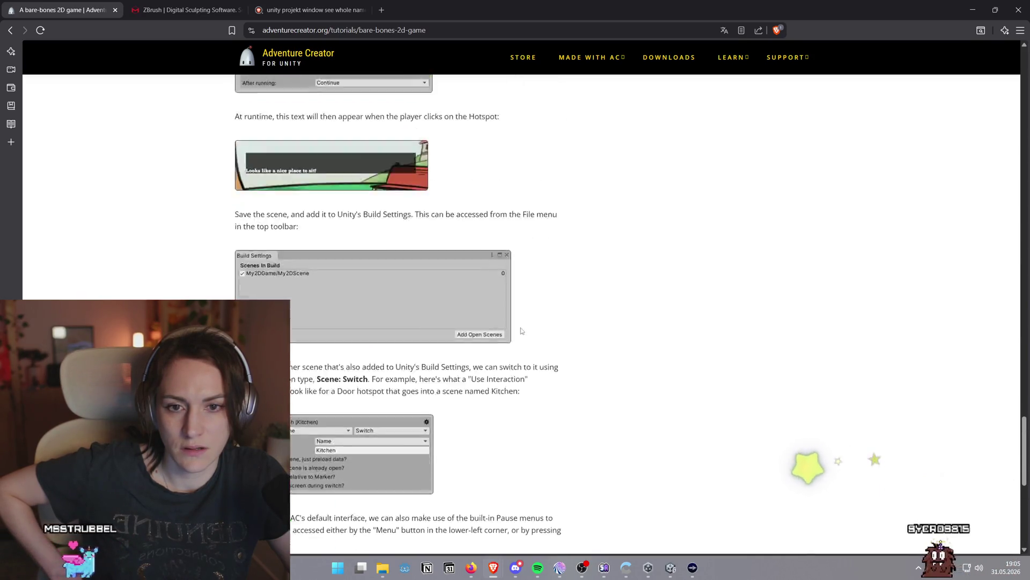
pyautogui.scroll(8, 521, 331)
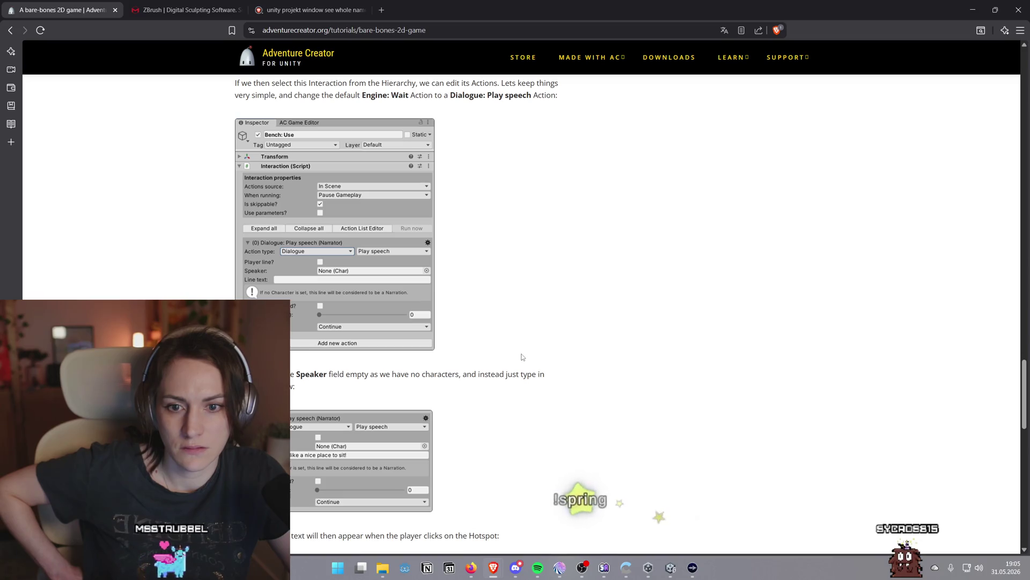
pyautogui.scroll(15, 521, 357)
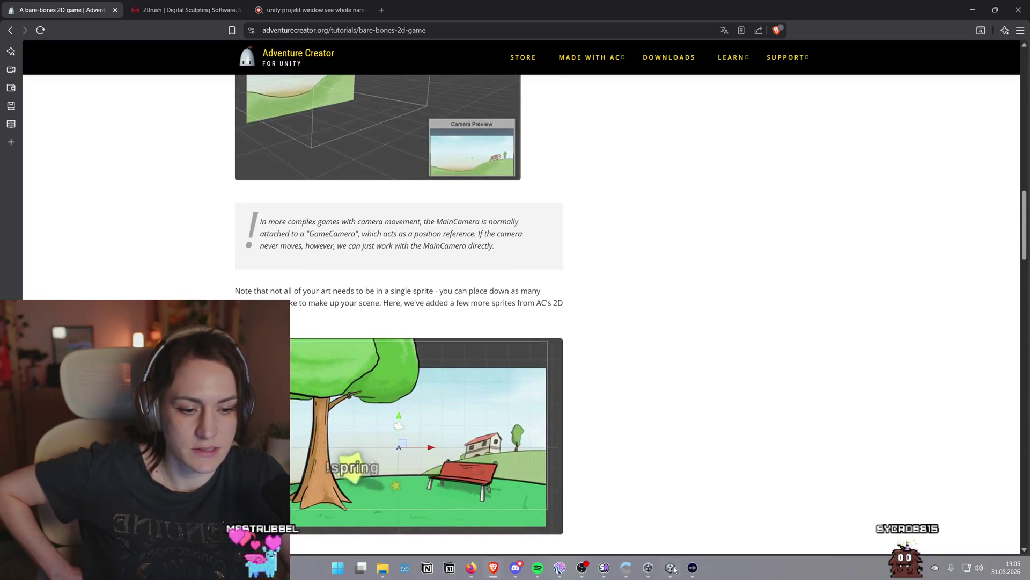
pyautogui.click(675, 569)
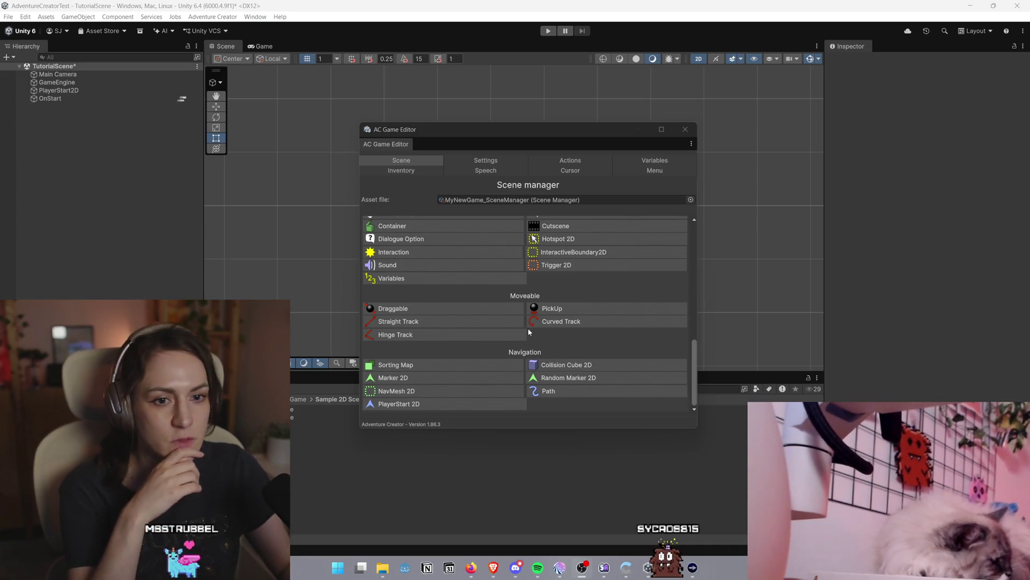
pyautogui.scroll(5, 671, 268)
pyautogui.scroll(4, 649, 295)
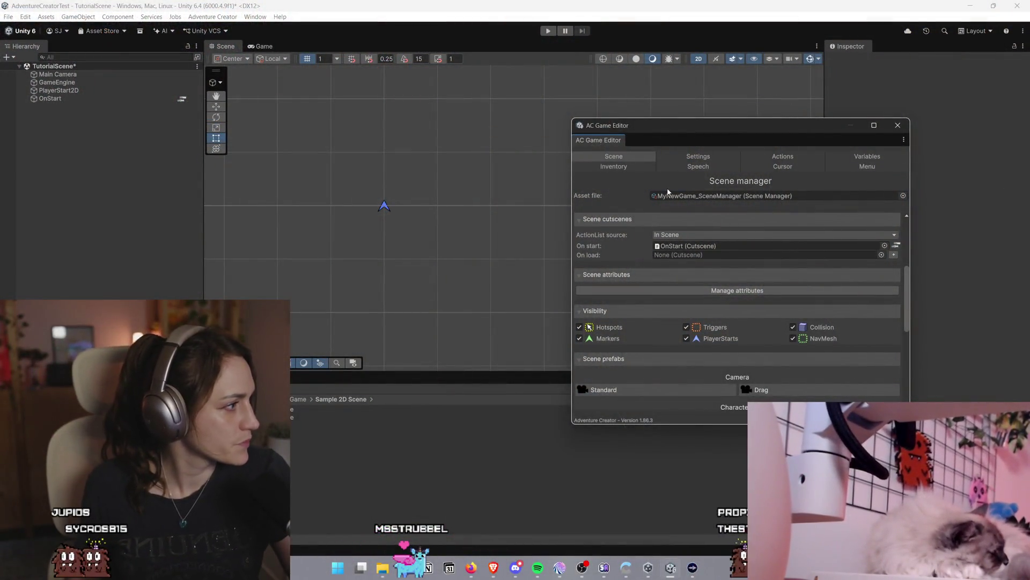
pyautogui.moveTo(751, 128); pyautogui.dragTo(654, 118)
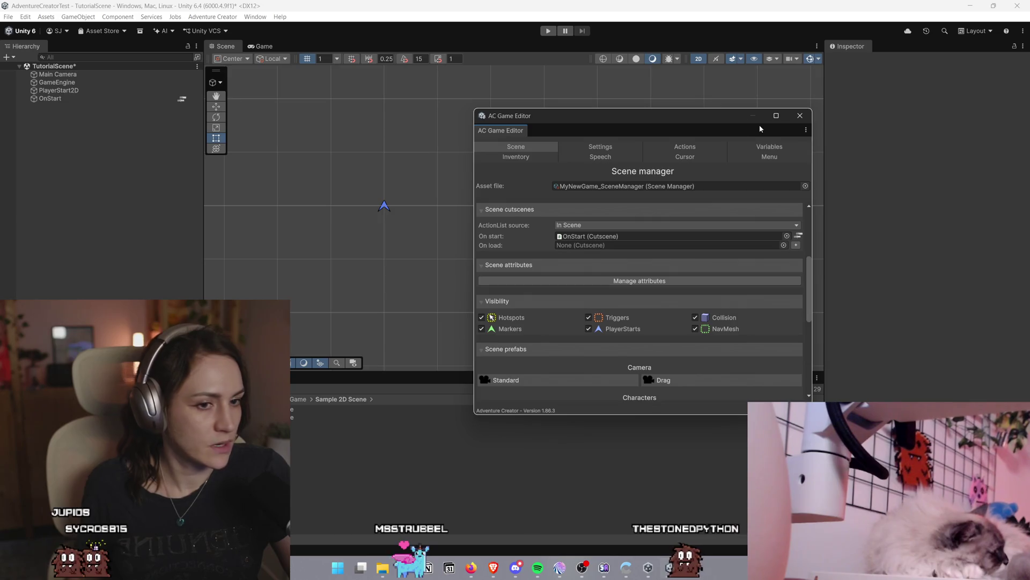
pyautogui.moveTo(674, 125)
pyautogui.mouseDown()
pyautogui.moveTo(854, 117)
pyautogui.moveTo(590, 117)
pyautogui.moveTo(783, 161)
pyautogui.moveTo(657, 65)
pyautogui.moveTo(801, 108)
pyautogui.mouseUp()
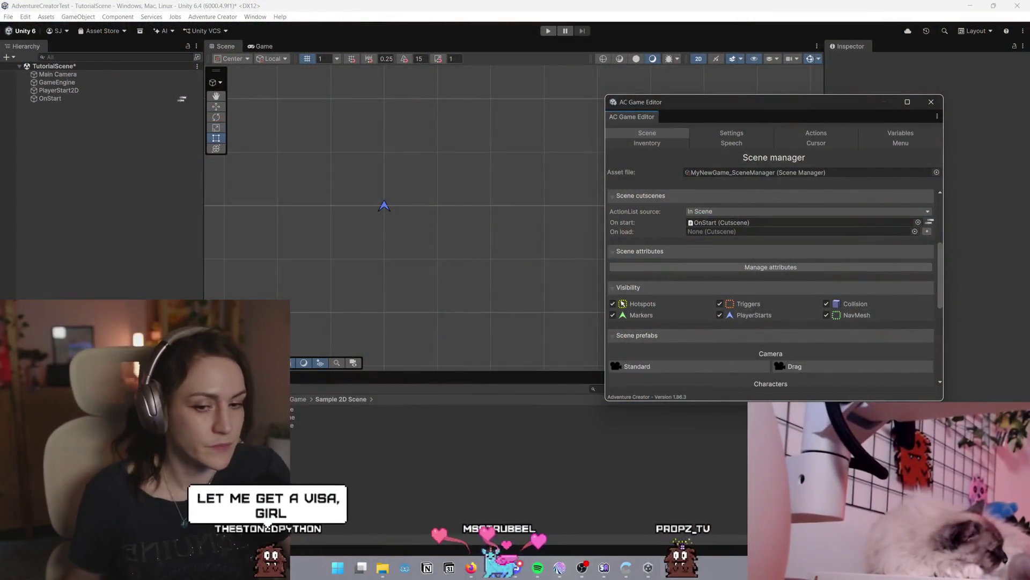
# Create the szeneKaserne_0 sprite object in the Hierarchy from the szeneKaserne.png asset
pyautogui.moveTo(754, 108); pyautogui.dragTo(769, 104)
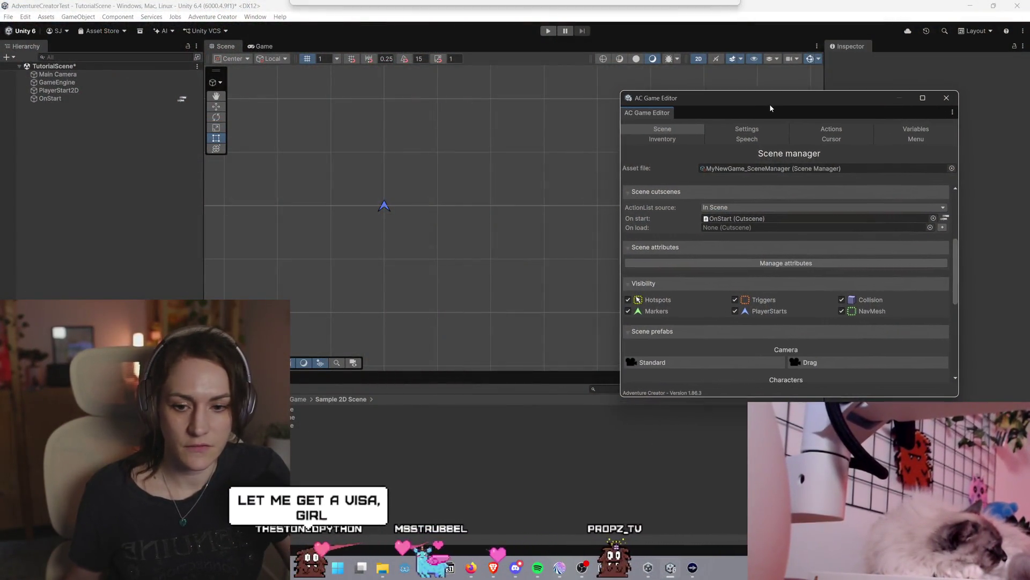
pyautogui.click(293, 417)
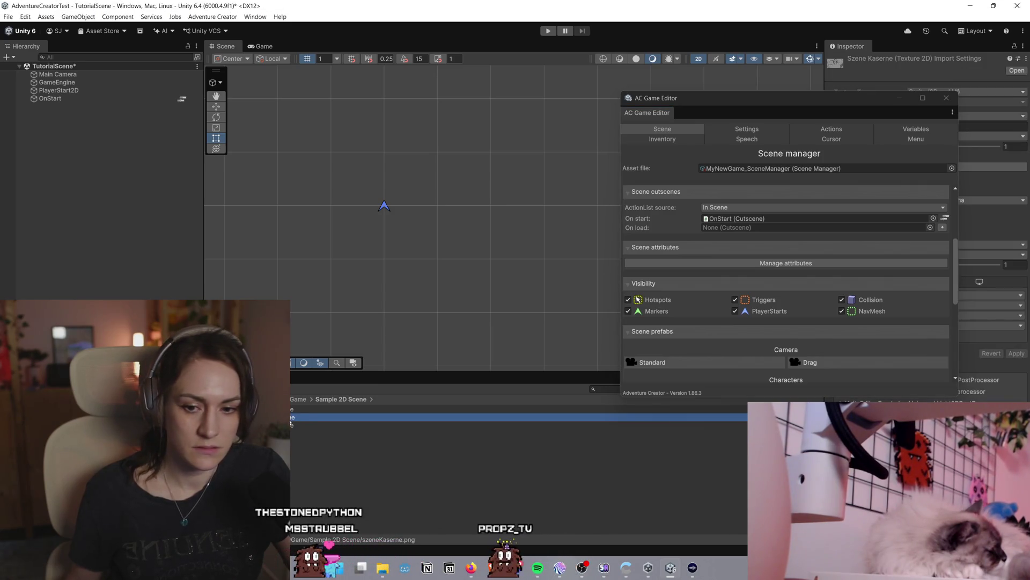
pyautogui.moveTo(768, 98)
pyautogui.mouseDown()
pyautogui.moveTo(572, 70)
pyautogui.moveTo(589, 68)
pyautogui.mouseUp()
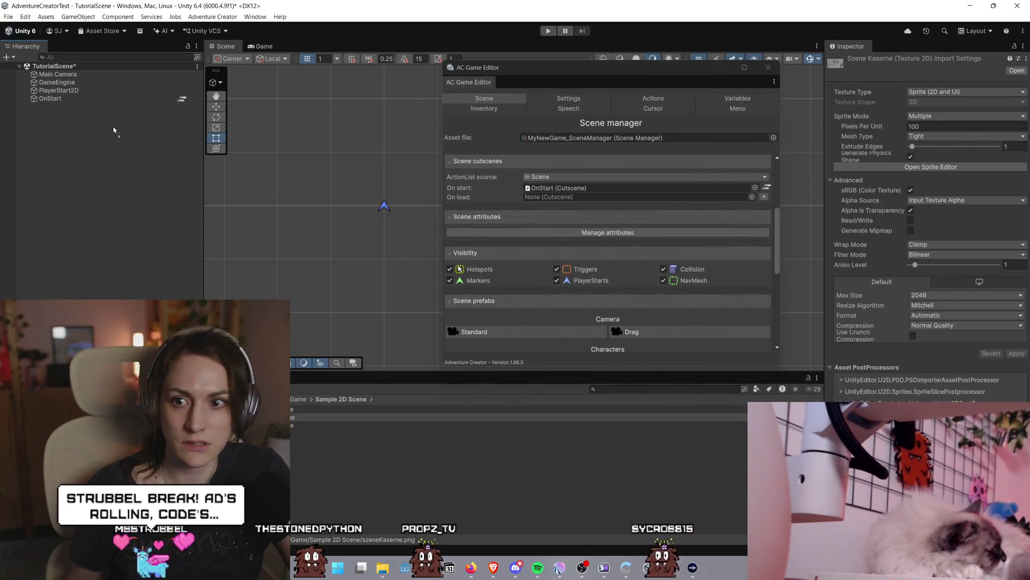
pyautogui.moveTo(88, 112); pyautogui.dragTo(87, 110)
pyautogui.scroll(-5, 301, 205)
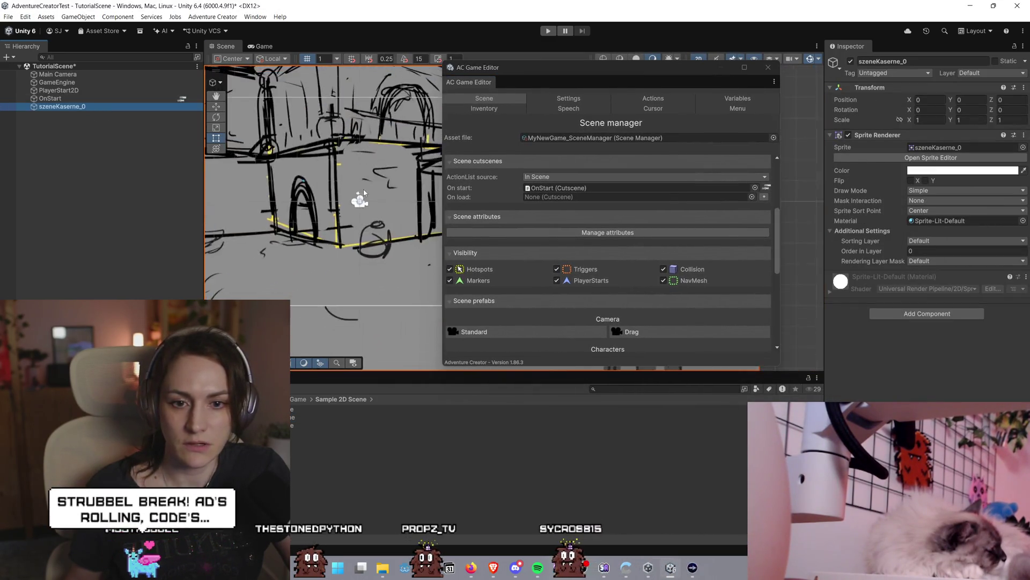
pyautogui.moveTo(590, 68)
pyautogui.mouseDown()
pyautogui.moveTo(694, 80)
pyautogui.moveTo(631, 93)
pyautogui.mouseUp()
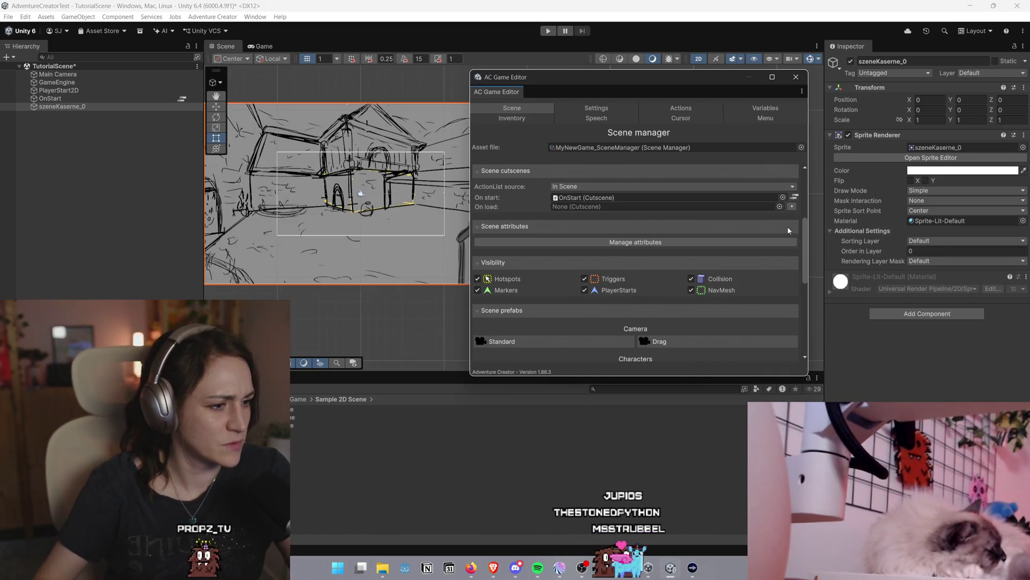
# Move the AC Game Editor to the lower right and frame the szeneKaserne_0 sketch in the Scene view
pyautogui.moveTo(622, 76)
pyautogui.mouseDown()
pyautogui.moveTo(720, 86)
pyautogui.moveTo(690, 306)
pyautogui.mouseUp()
pyautogui.click(496, 125)
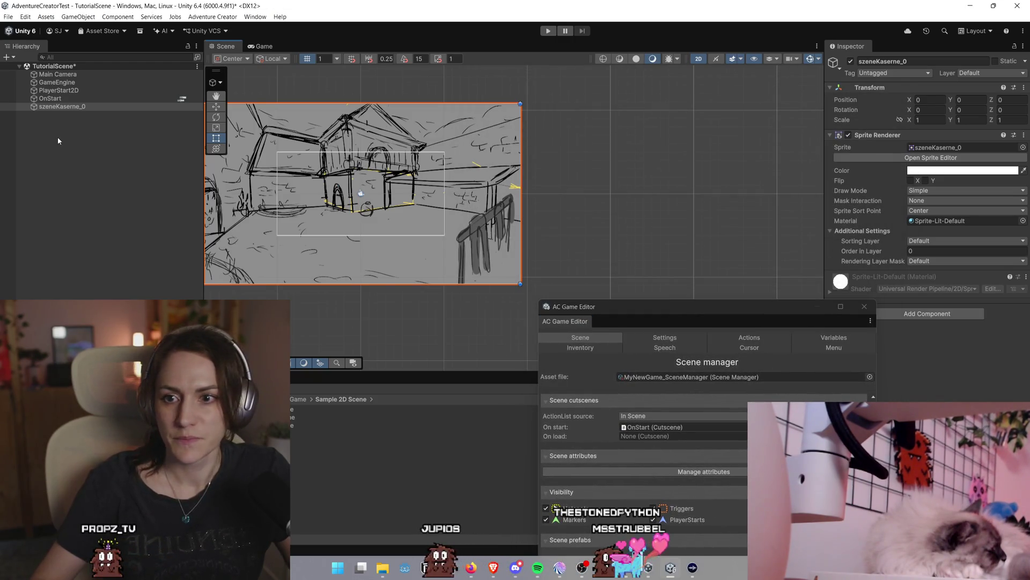
pyautogui.press('f')
pyautogui.moveTo(740, 316)
pyautogui.mouseDown()
pyautogui.moveTo(747, 258)
pyautogui.moveTo(697, 263)
pyautogui.moveTo(682, 281)
pyautogui.moveTo(678, 272)
pyautogui.mouseUp()
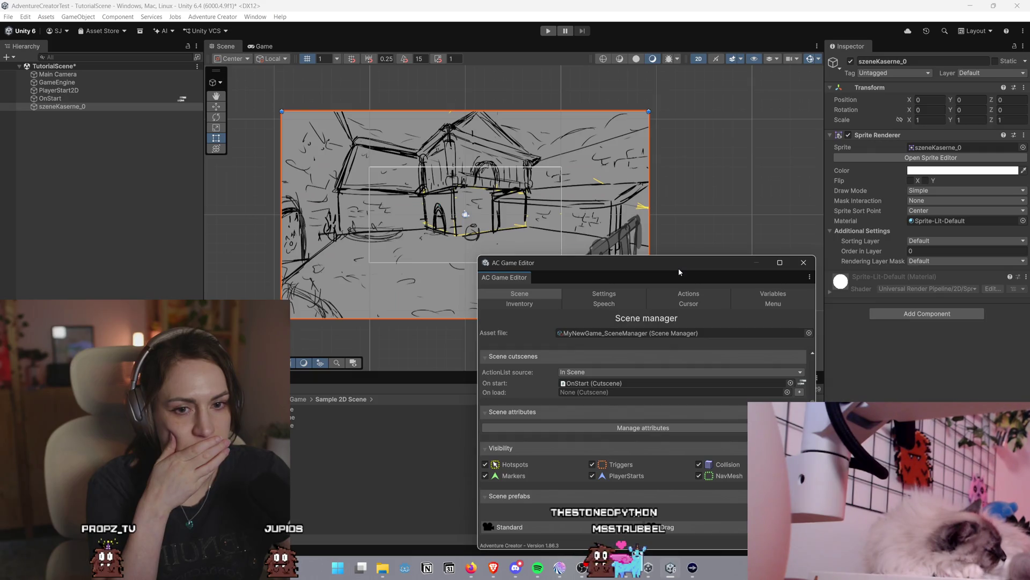
# Set szeneKaserne_0's Transform scale to 0.5 on X and Y, then return to the Rect tool
pyautogui.click(931, 120)
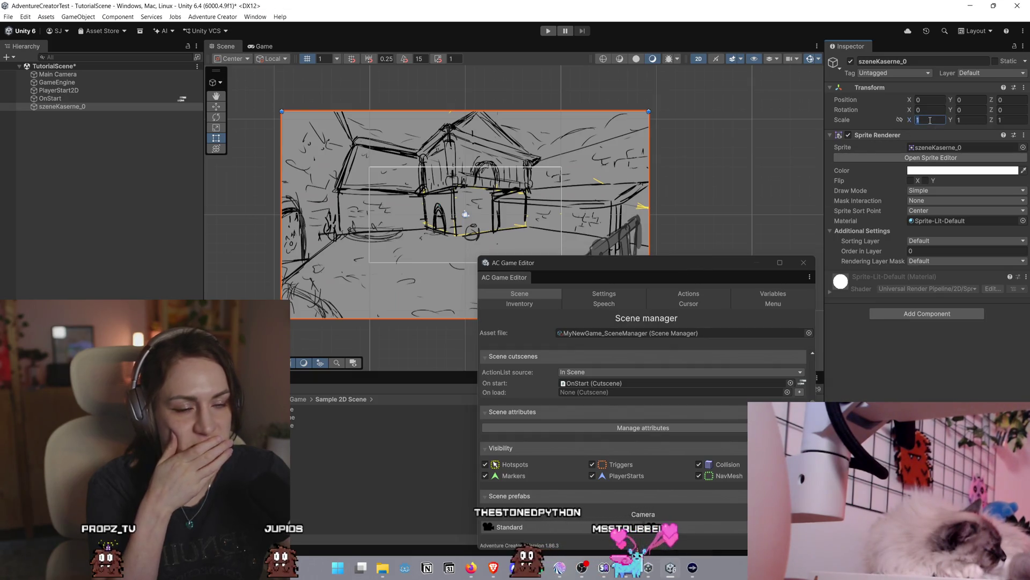
pyautogui.write('00')
pyautogui.write('1')
pyautogui.press('BackSpace')
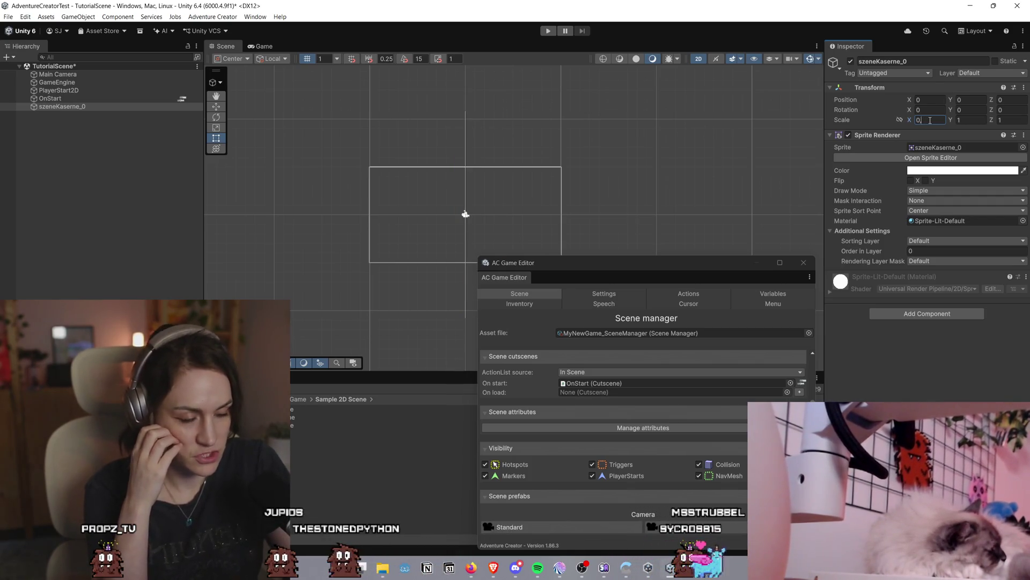
pyautogui.write(',5')
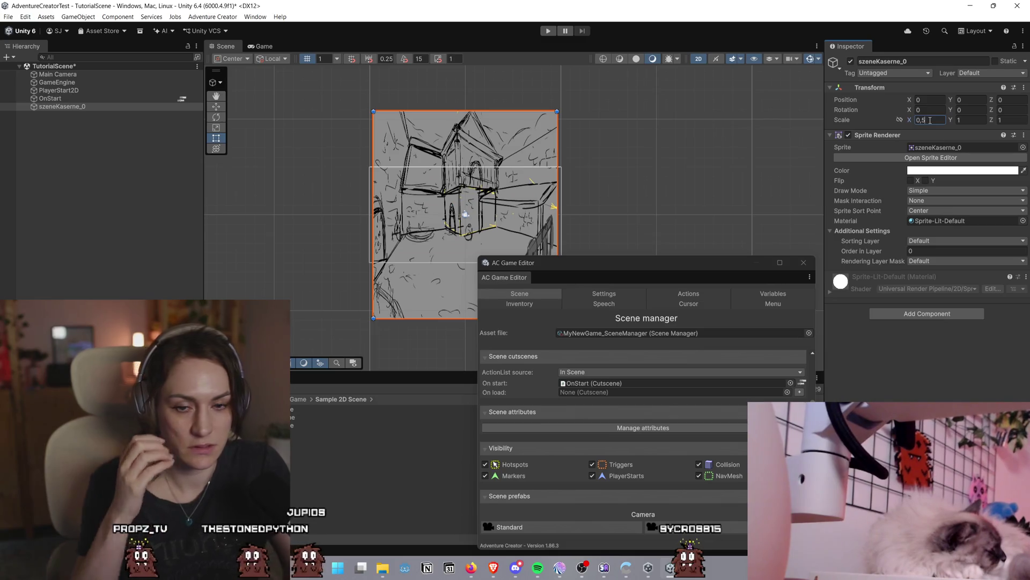
pyautogui.press('Tab')
pyautogui.write('0')
pyautogui.press('Tab')
pyautogui.write('0,5')
pyautogui.press('Return')
pyautogui.scroll(3, 697, 151)
pyautogui.scroll(2, 698, 151)
pyautogui.press('t')
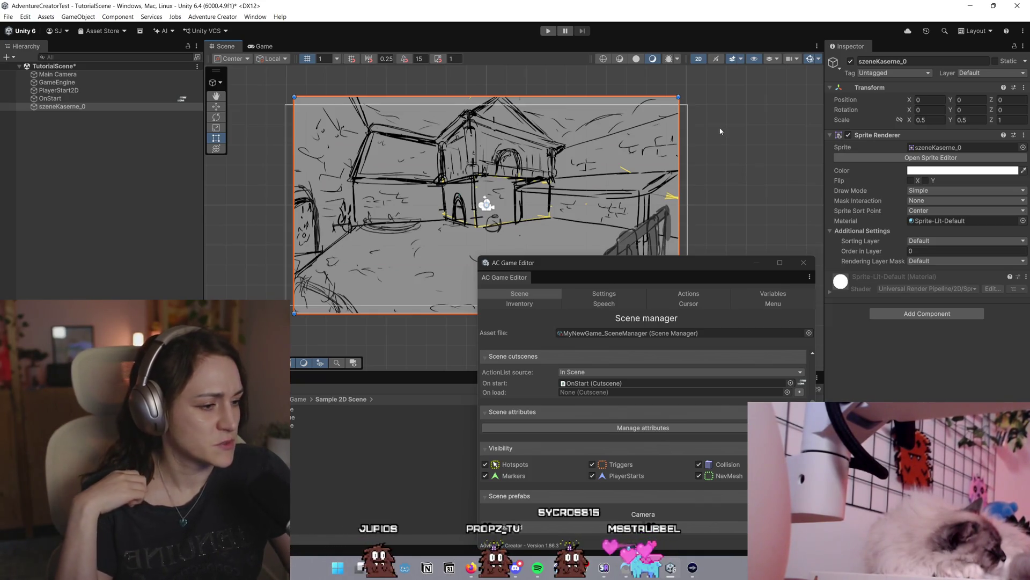
# Reposition the AC Game Editor window up and right, beside the Inspector
pyautogui.moveTo(732, 265); pyautogui.dragTo(820, 141)
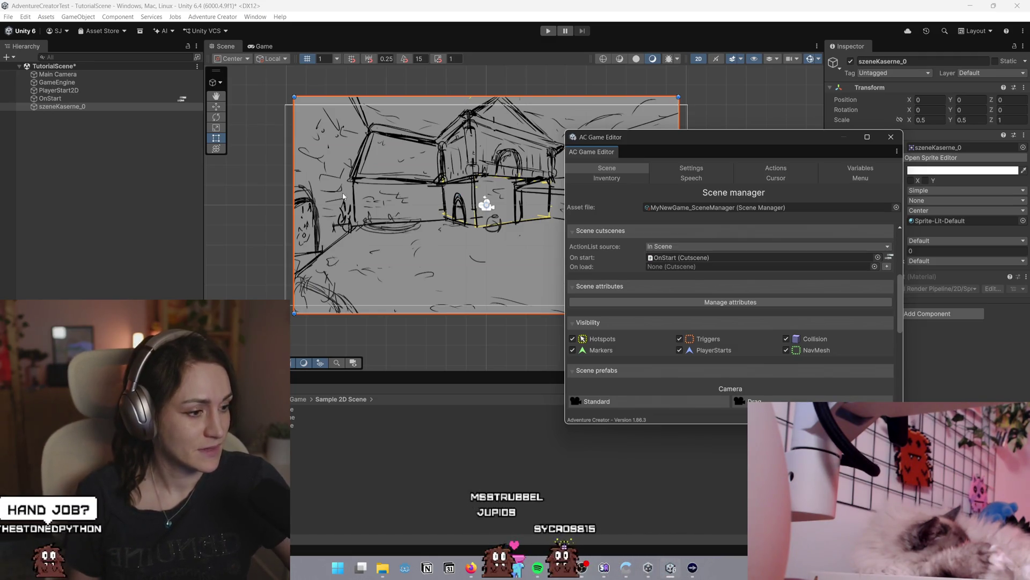
pyautogui.moveTo(717, 142); pyautogui.dragTo(692, 129)
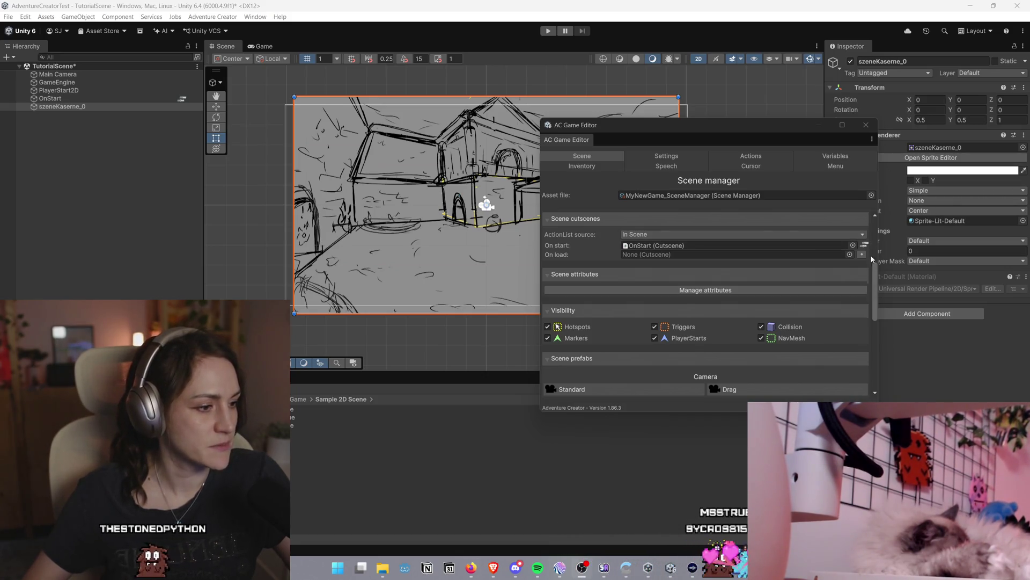
pyautogui.moveTo(737, 136)
pyautogui.mouseDown()
pyautogui.moveTo(694, 147)
pyautogui.moveTo(752, 137)
pyautogui.moveTo(807, 143)
pyautogui.moveTo(644, 11)
pyautogui.moveTo(591, 8)
pyautogui.moveTo(515, 110)
pyautogui.moveTo(630, 121)
pyautogui.moveTo(754, 115)
pyautogui.mouseUp()
# Move the AC Game Editor lower and deselect the background sprite
pyautogui.scroll(3, 516, 170)
pyautogui.scroll(-1, 517, 171)
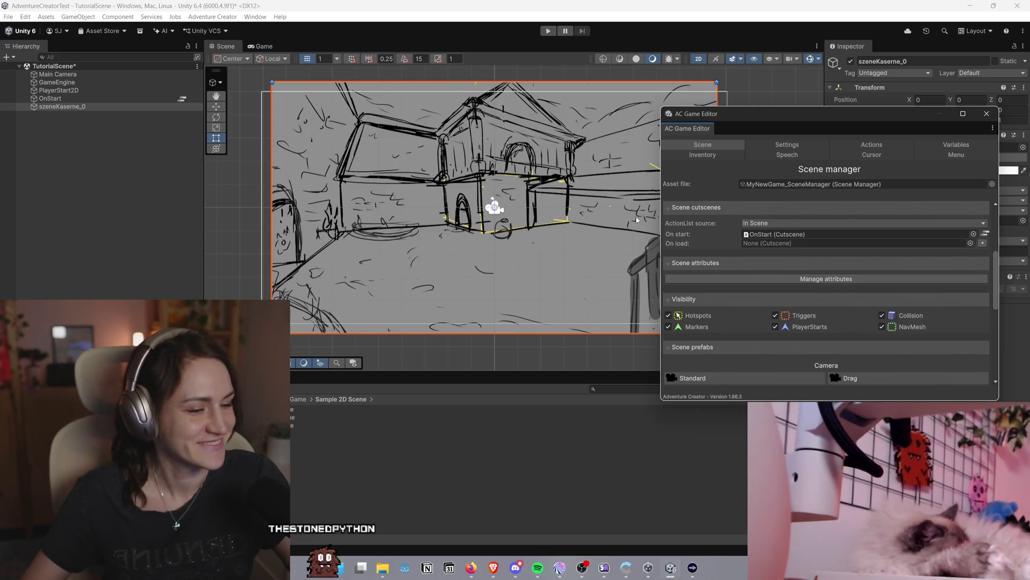
pyautogui.scroll(1, 584, 195)
pyautogui.moveTo(783, 121)
pyautogui.mouseDown()
pyautogui.moveTo(747, 274)
pyautogui.moveTo(760, 256)
pyautogui.moveTo(746, 270)
pyautogui.mouseUp()
pyautogui.click(765, 184)
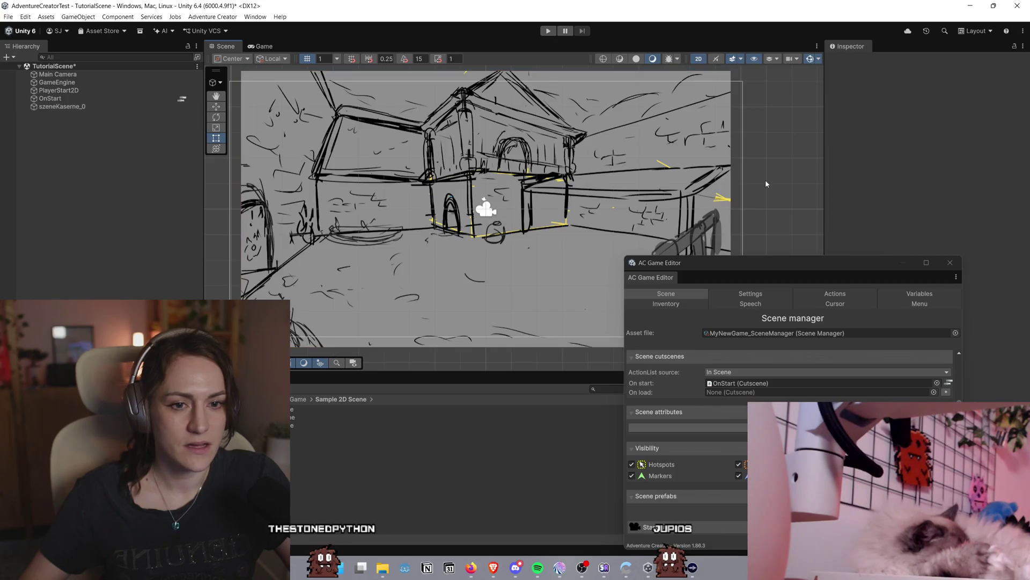
# Play the scene, watch the 'Hi Welt' narration over the barracks, then stop playing
pyautogui.scroll(-2, 651, 178)
pyautogui.scroll(2, 517, 199)
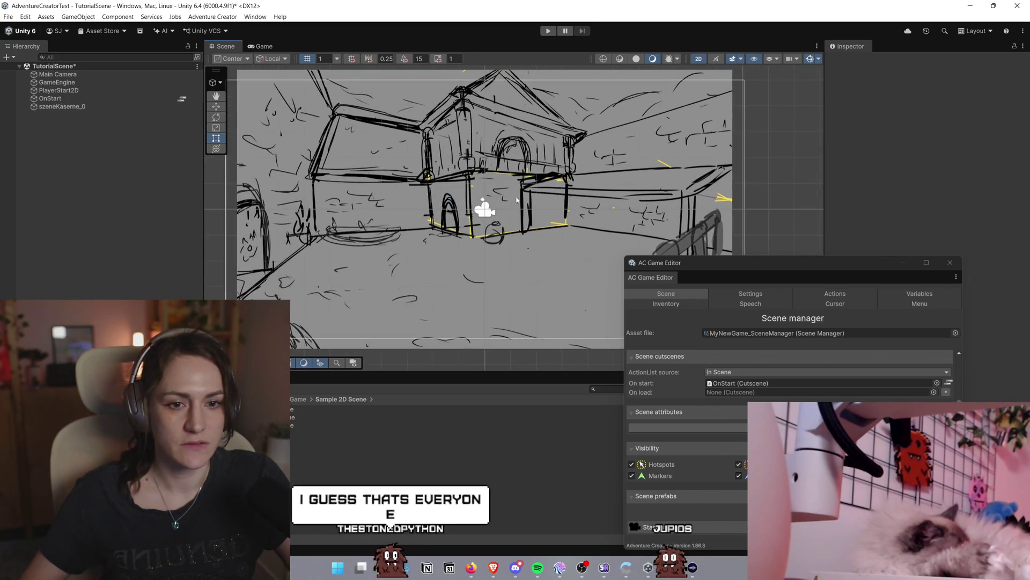
pyautogui.click(548, 30)
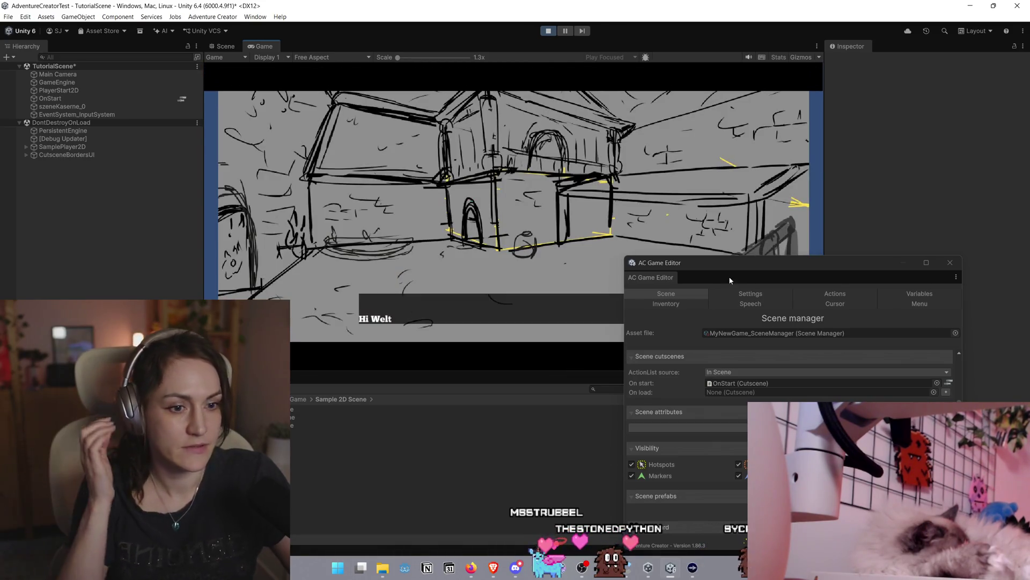
pyautogui.click(474, 272)
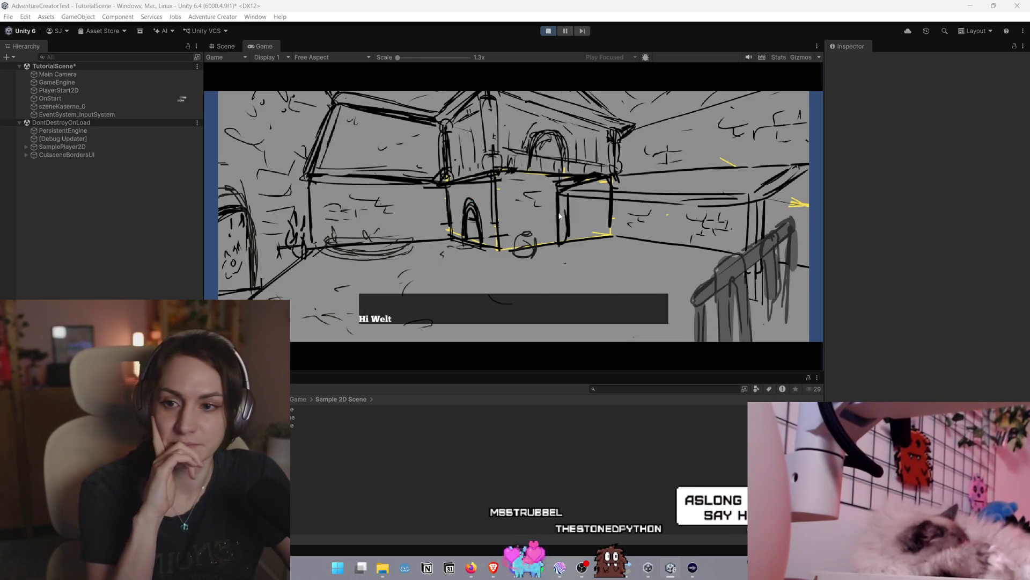
pyautogui.click(549, 31)
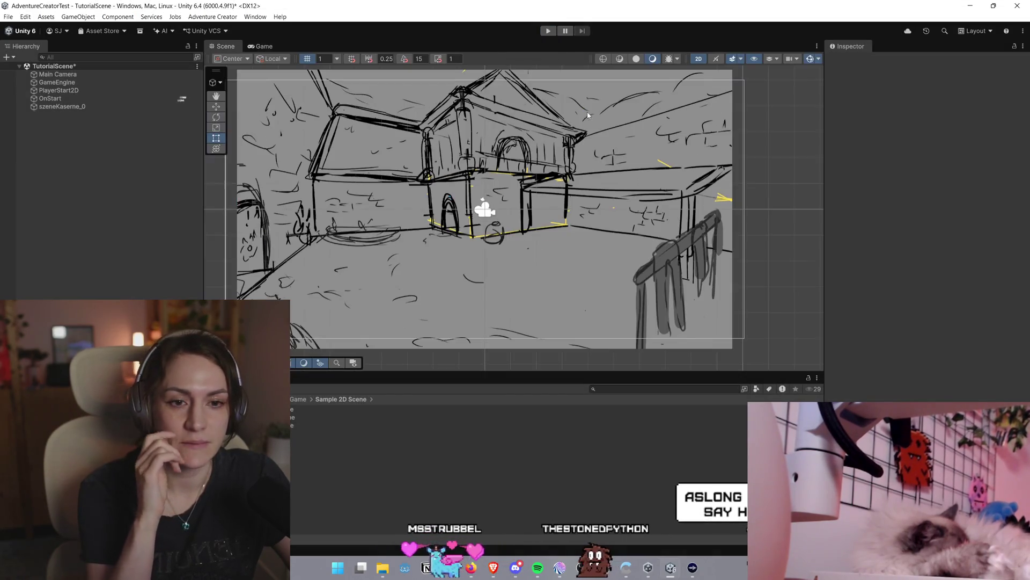
# Select OnStart, then Main Camera in the Hierarchy to view its settings
pyautogui.click(51, 98)
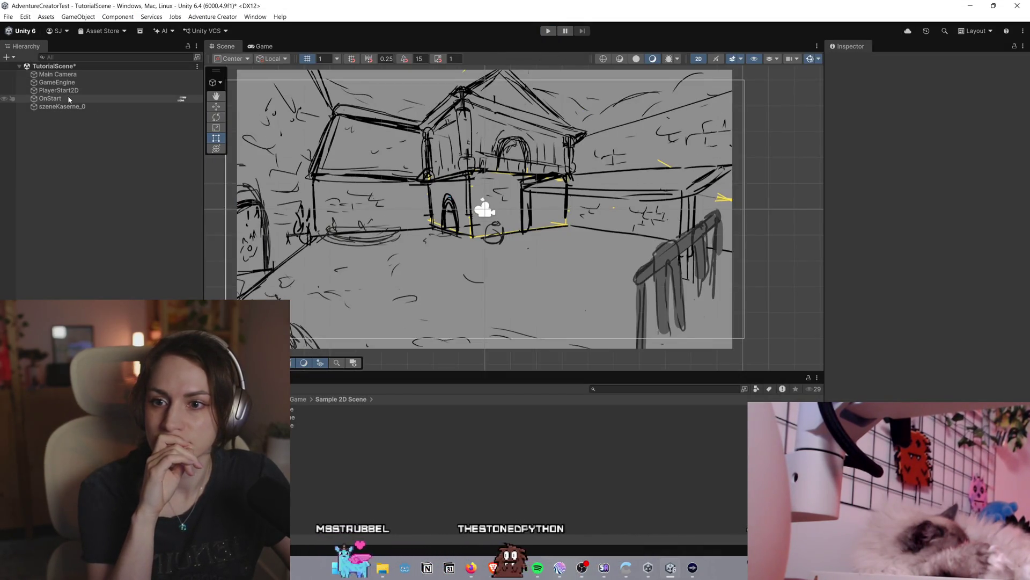
pyautogui.click(57, 74)
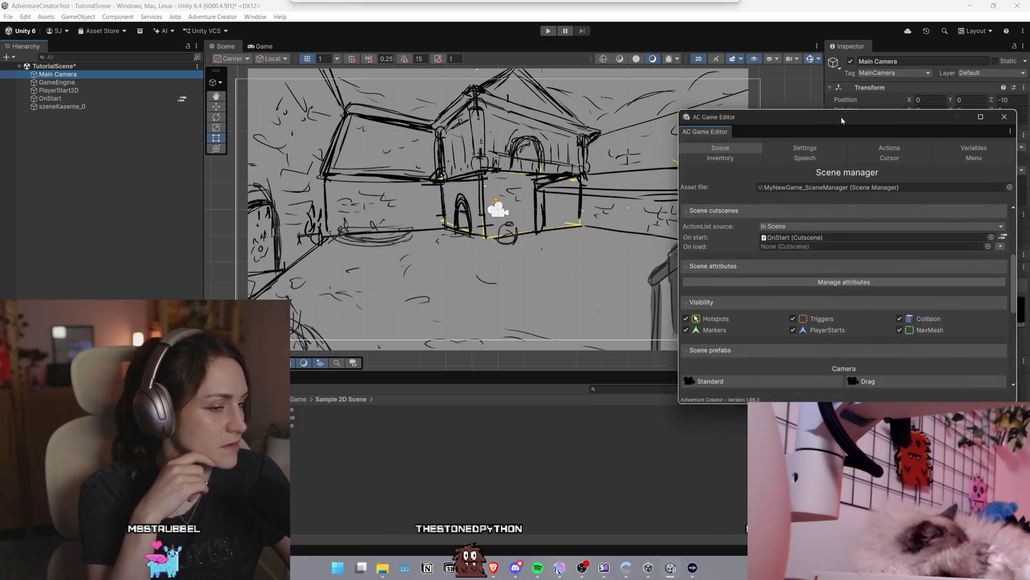
pyautogui.scroll(-5, 786, 310)
pyautogui.scroll(2, 787, 310)
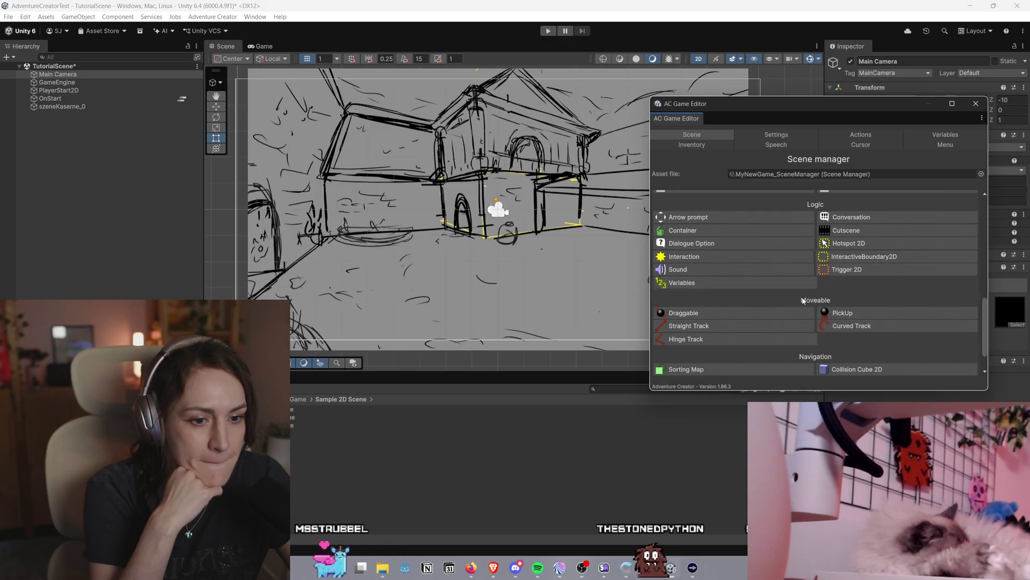
# Create a Hotspot 2D object from the Scene manager's Logic section
pyautogui.scroll(5, 834, 300)
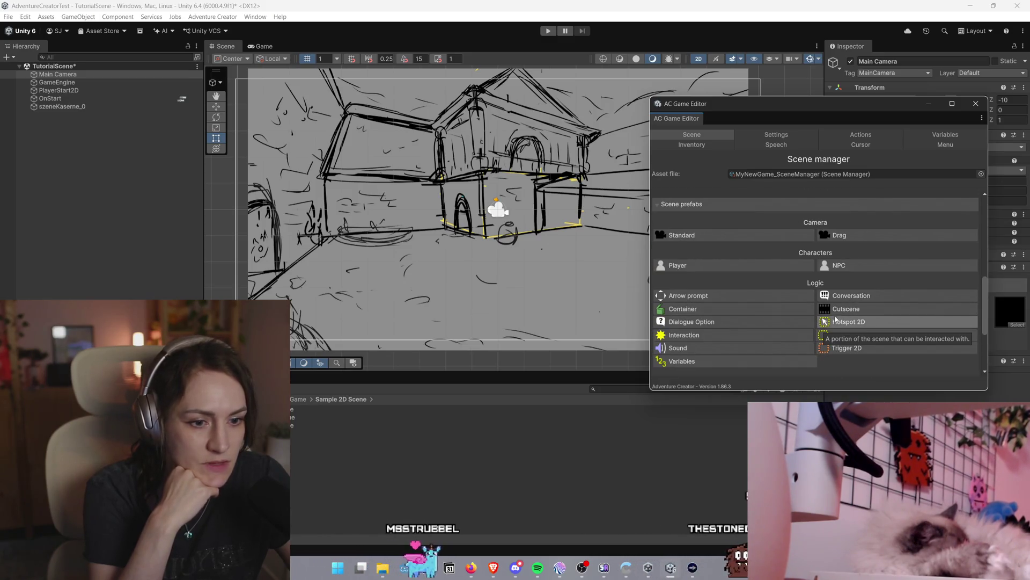
pyautogui.click(837, 322)
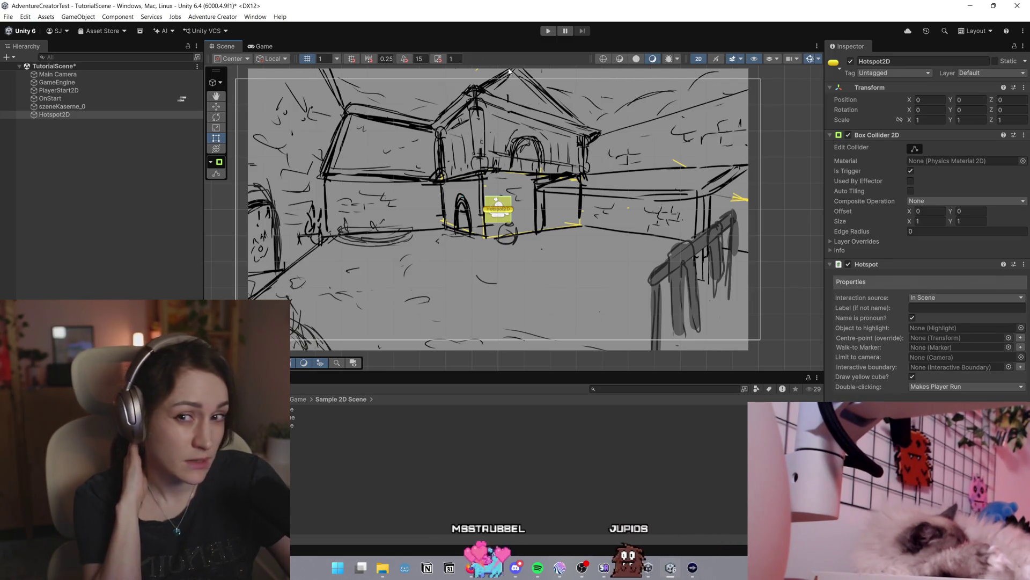
# Move the Hotspot2D left to X -1.53 over the barracks door and select it
pyautogui.press('w')
pyautogui.moveTo(232, 75)
pyautogui.mouseDown()
pyautogui.moveTo(594, 242)
pyautogui.moveTo(711, 253)
pyautogui.moveTo(475, 251)
pyautogui.mouseUp()
pyautogui.click(458, 212)
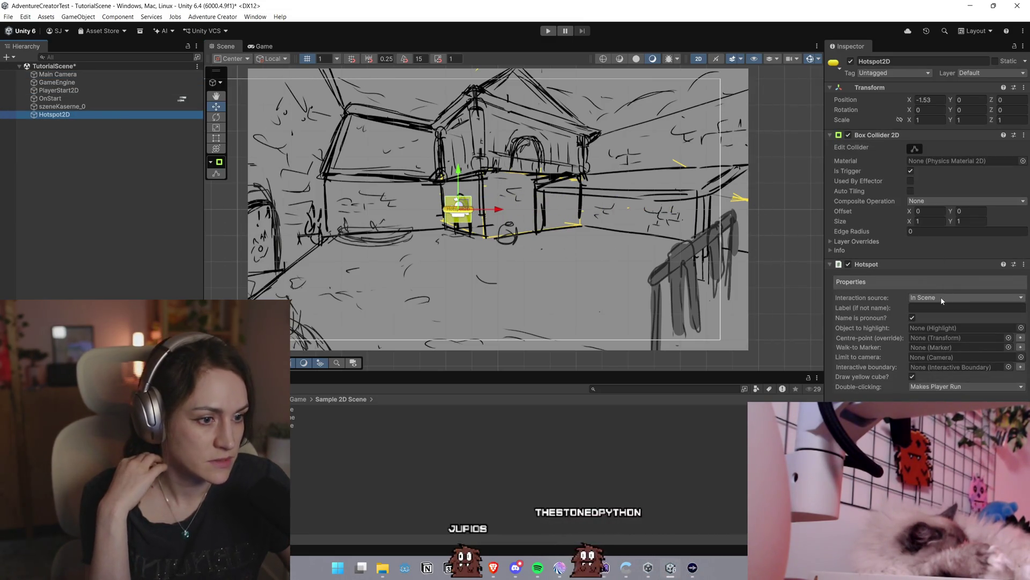
pyautogui.click(925, 307)
# Enter 'Door' as the Hotspot2D's label
pyautogui.click(923, 308)
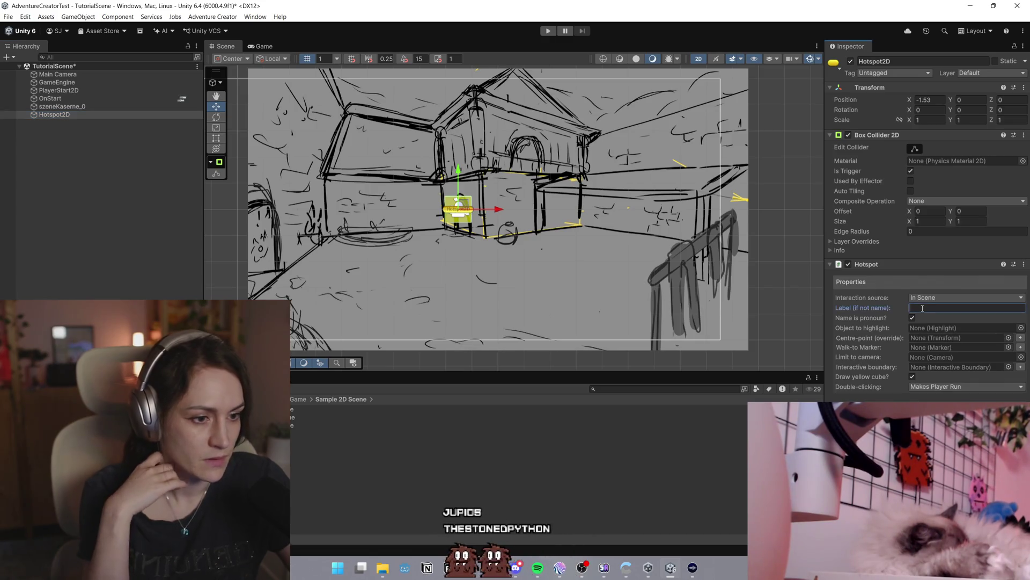
pyautogui.write('Door')
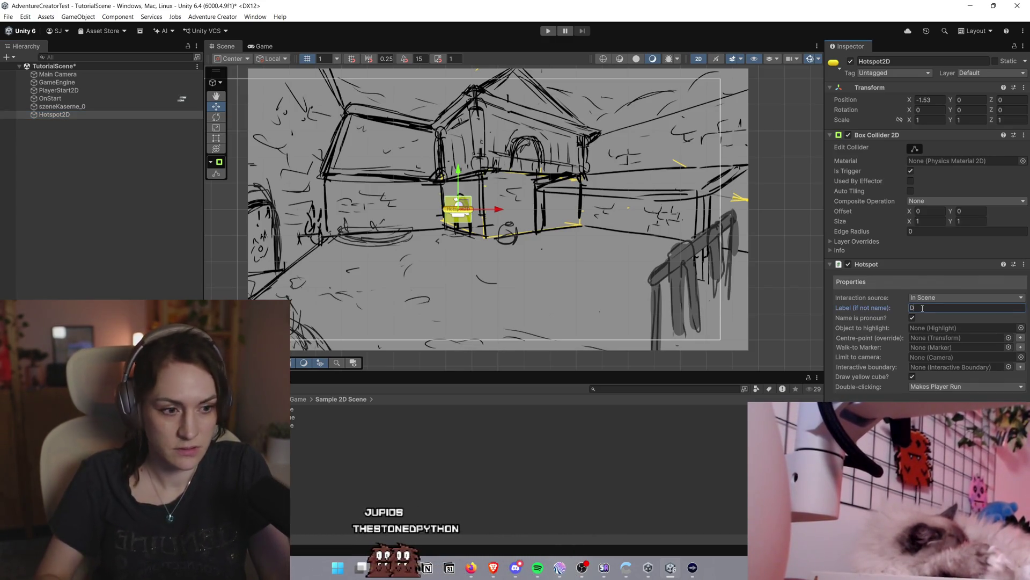
pyautogui.hotkey('alt', 'Tab')
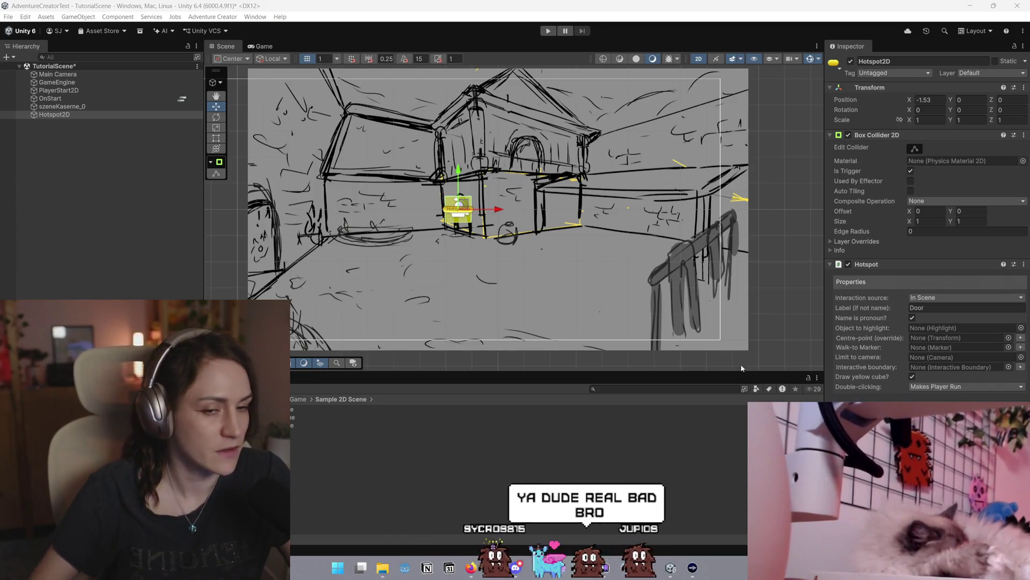
# Bring the browser's bare-bones 2D game tutorial page to the front
pyautogui.scroll(-2, 724, 322)
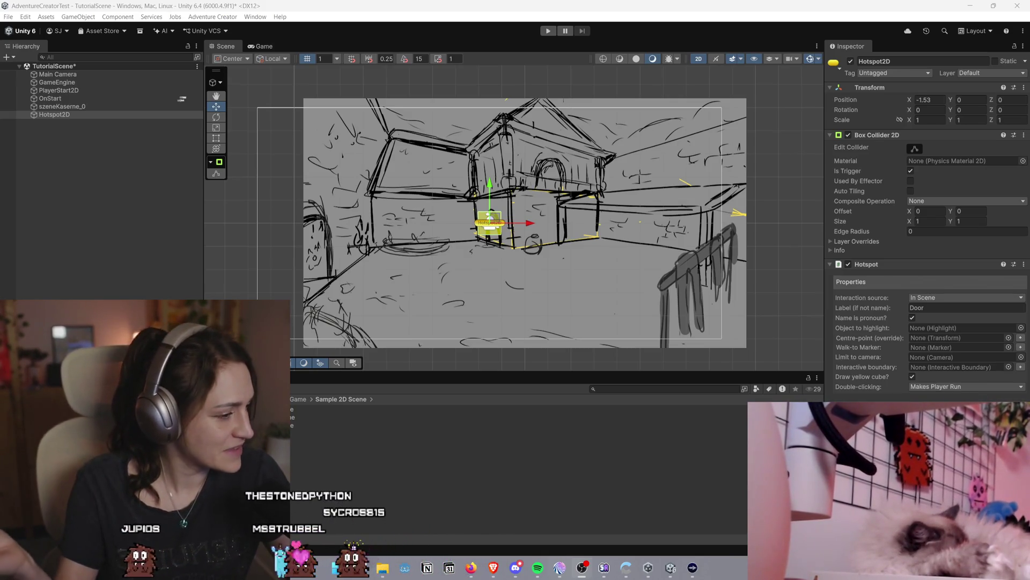
pyautogui.hotkey('alt', 'Tab')
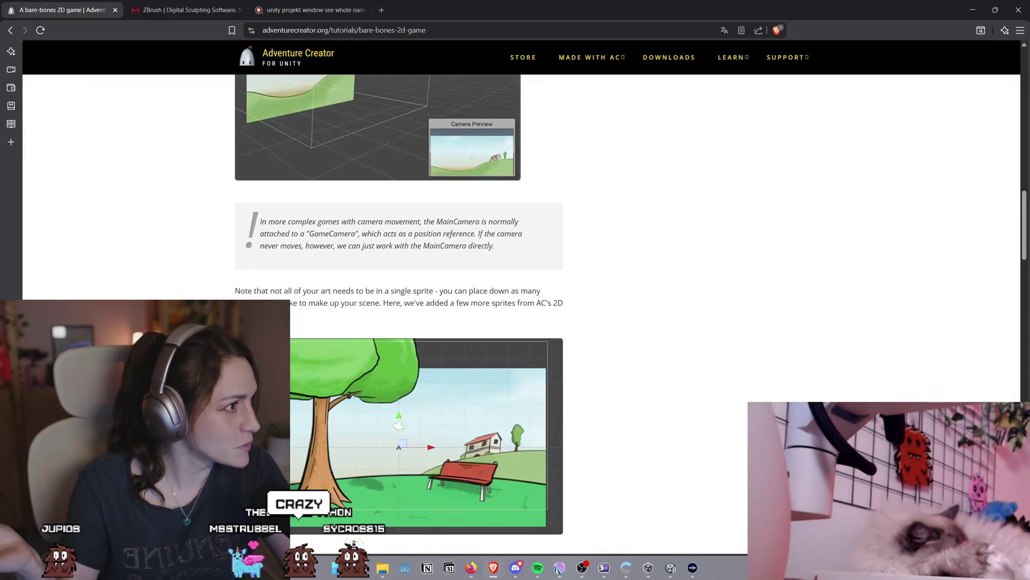
# Minimize the browser to return to Unity's sketch scene
pyautogui.click(973, 10)
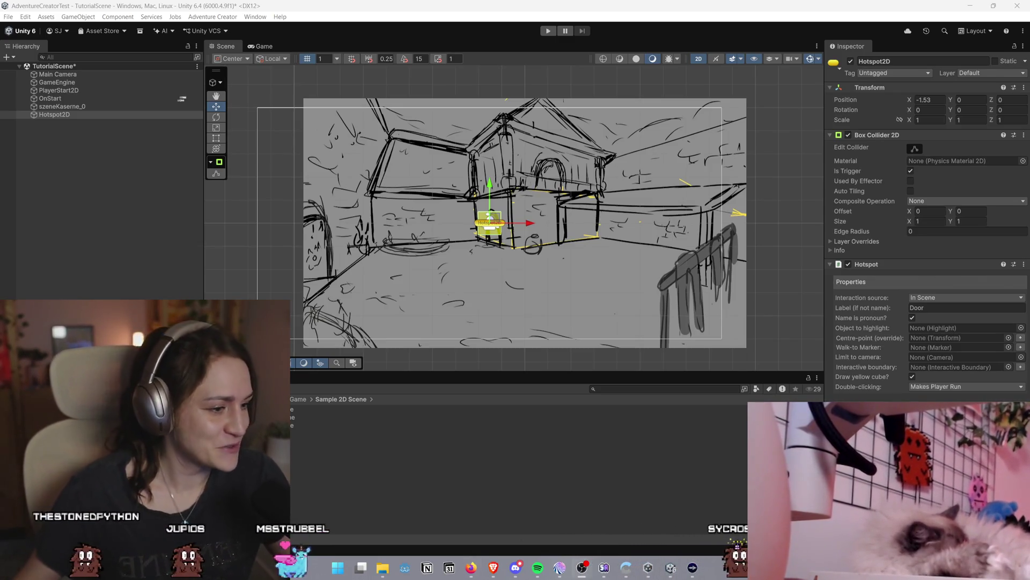
pyautogui.scroll(3, 547, 242)
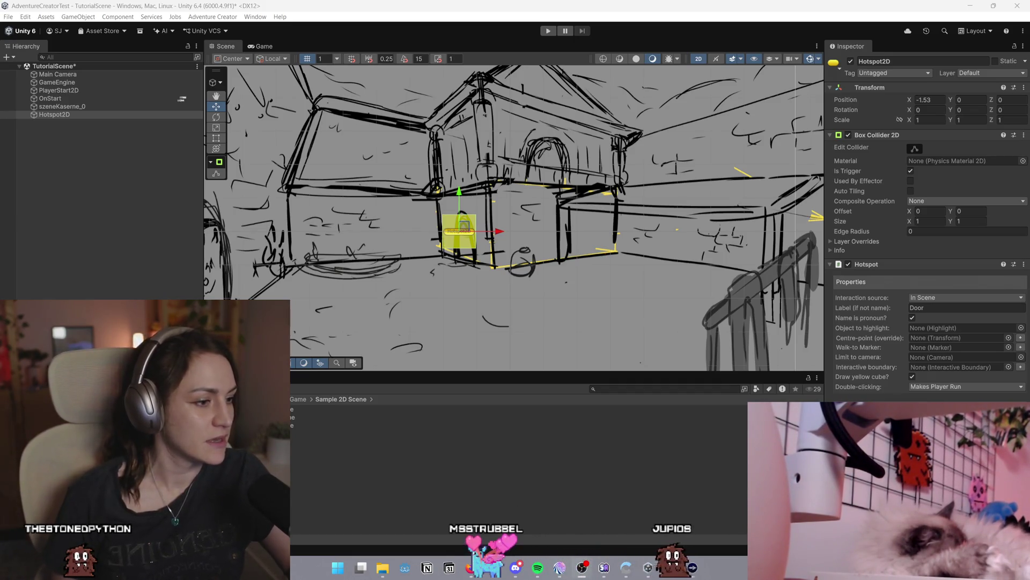
# Open the Door: Examine interaction in the ActionList Editor
pyautogui.scroll(-2, 519, 267)
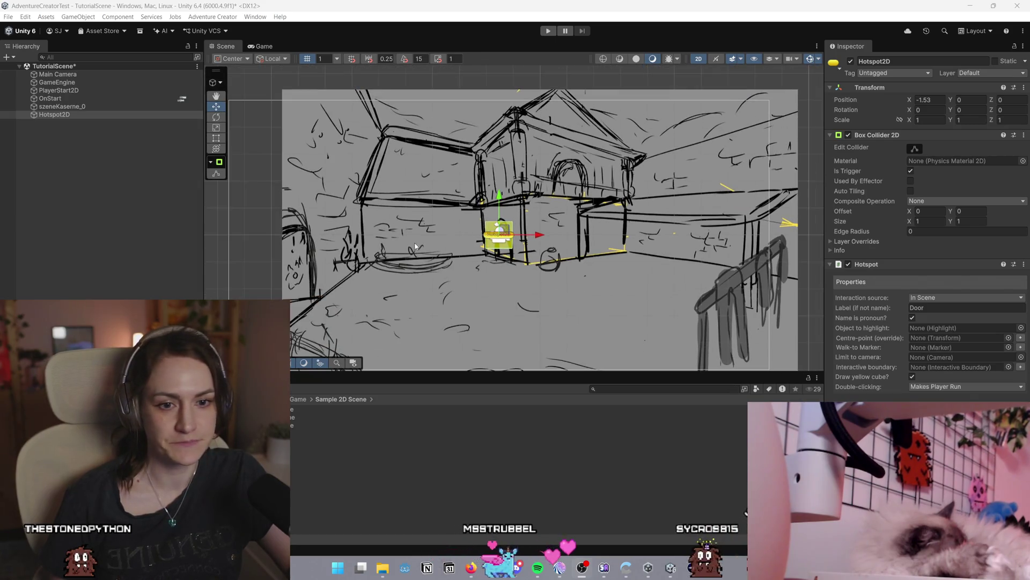
pyautogui.scroll(-2, 519, 268)
pyautogui.scroll(1, 519, 267)
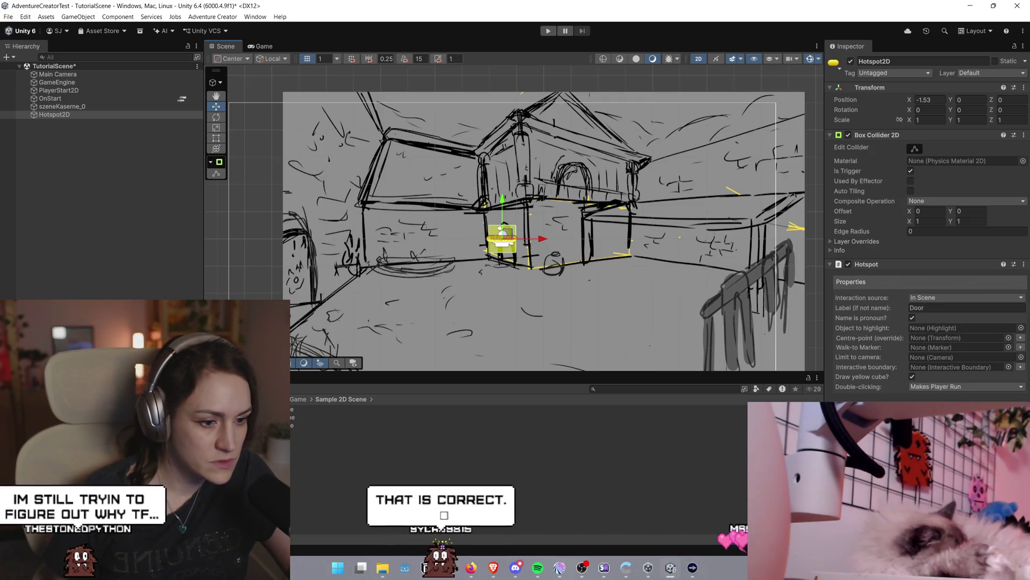
pyautogui.click(963, 308)
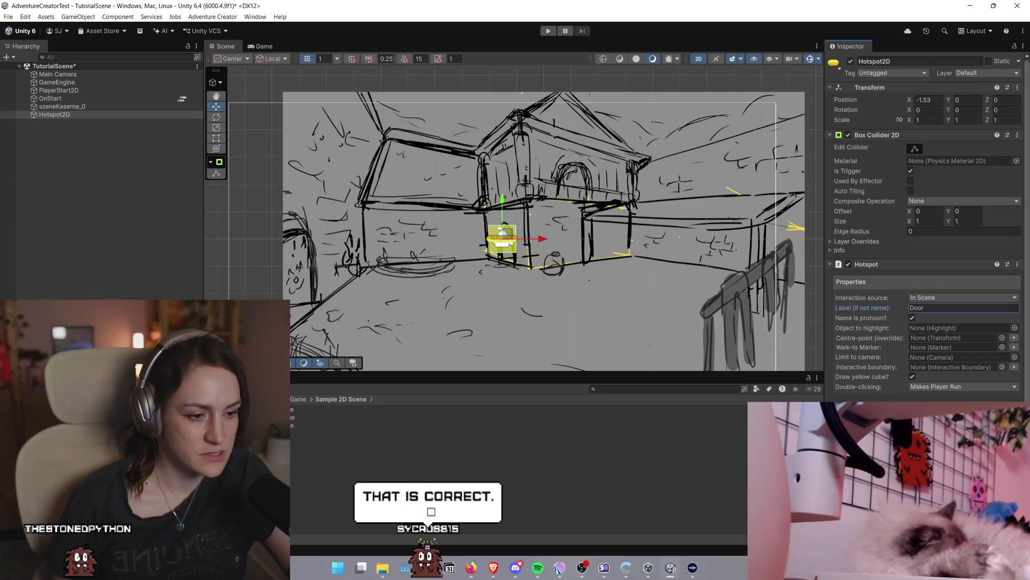
pyautogui.scroll(-1, 926, 225)
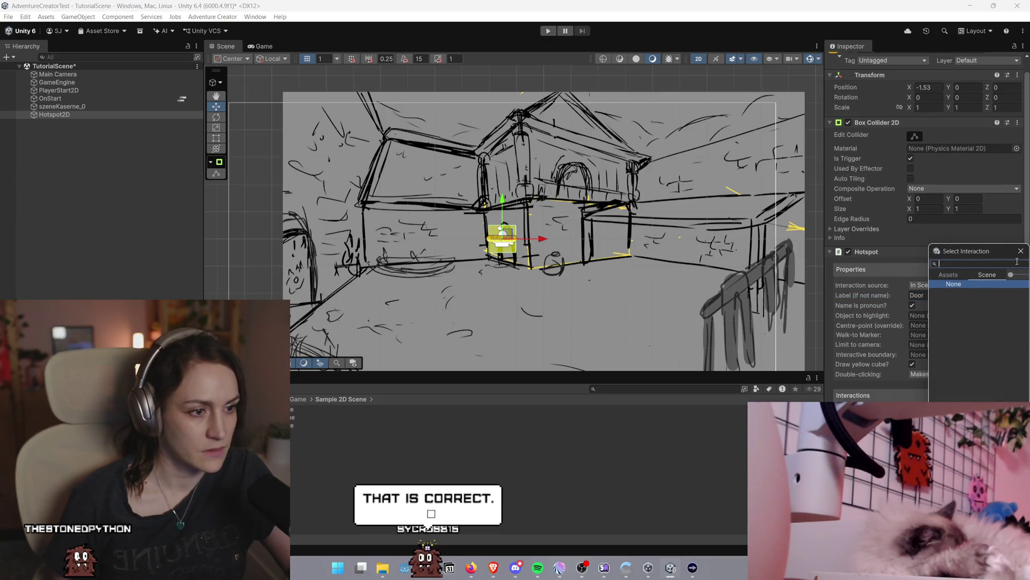
pyautogui.click(1021, 252)
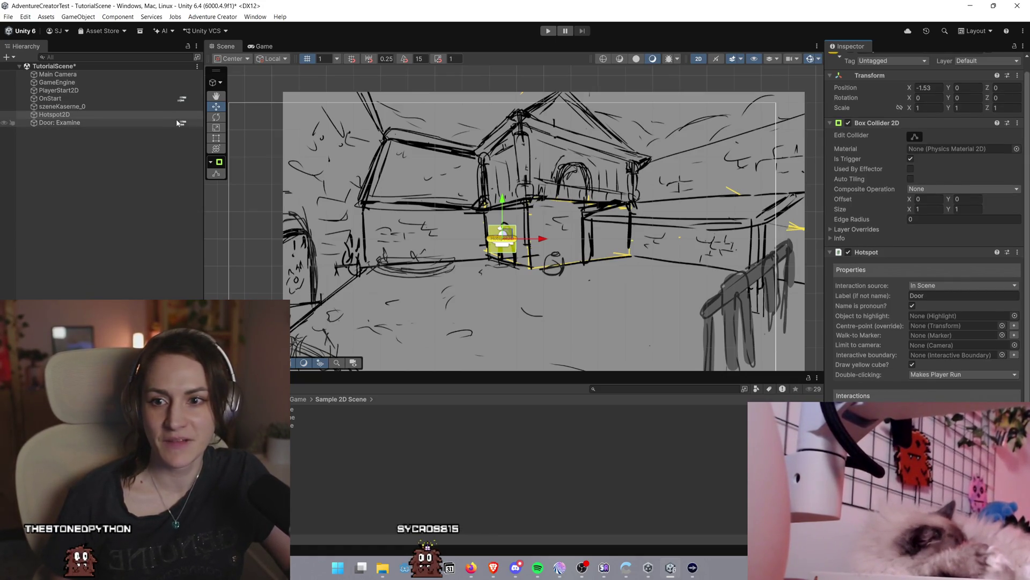
pyautogui.click(182, 123)
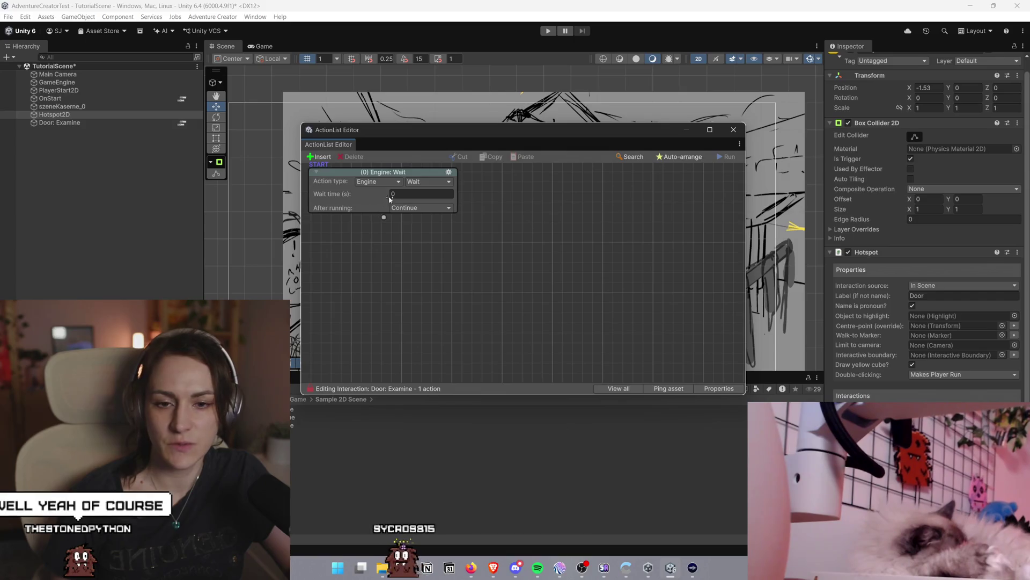
# Set the action to Dialogue > Play speech with line 'Das ist eine Tür', then start Play mode
pyautogui.moveTo(594, 127)
pyautogui.mouseDown()
pyautogui.moveTo(827, 128)
pyautogui.moveTo(853, 100)
pyautogui.mouseUp()
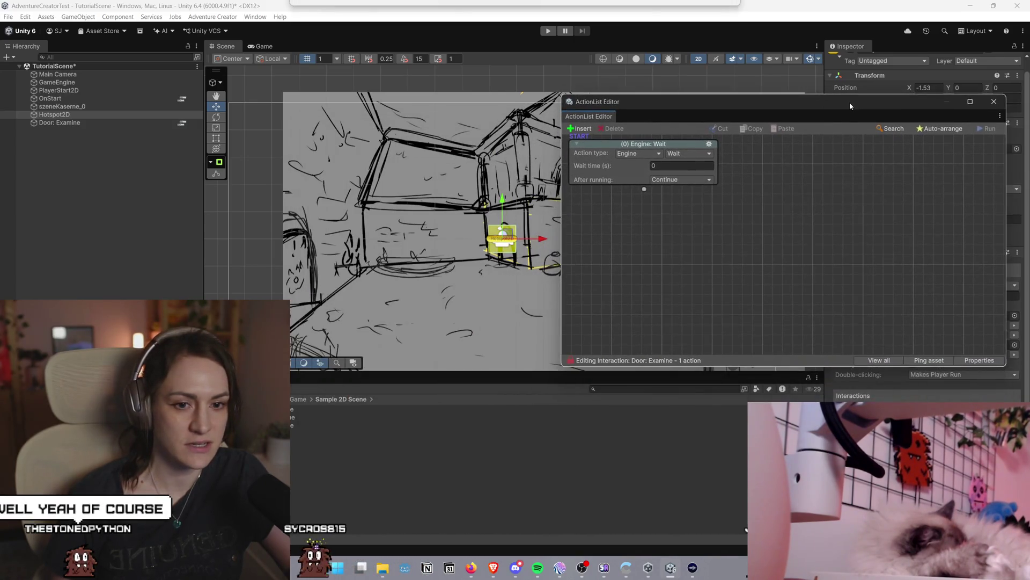
pyautogui.click(652, 154)
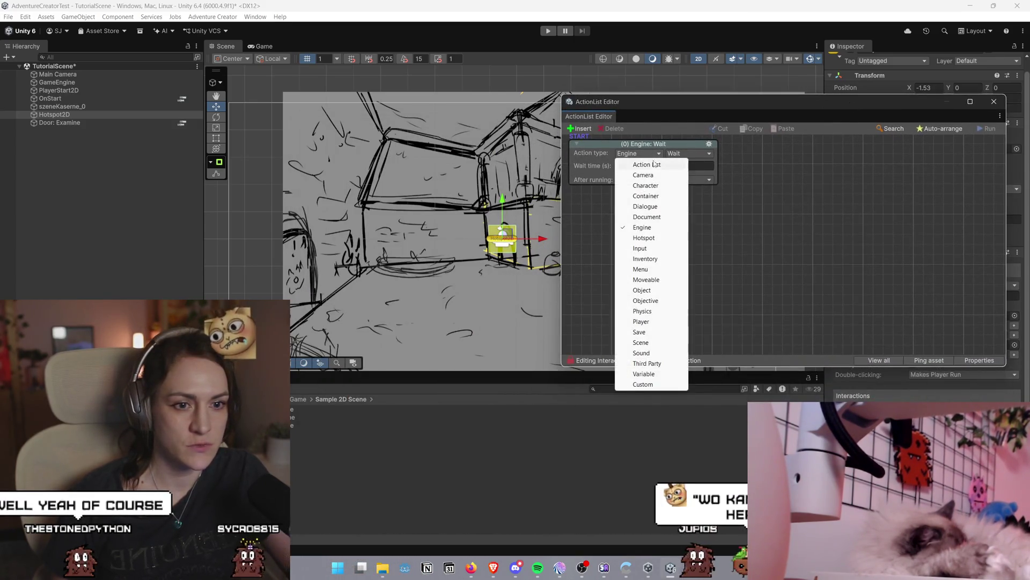
pyautogui.click(644, 200)
pyautogui.click(666, 185)
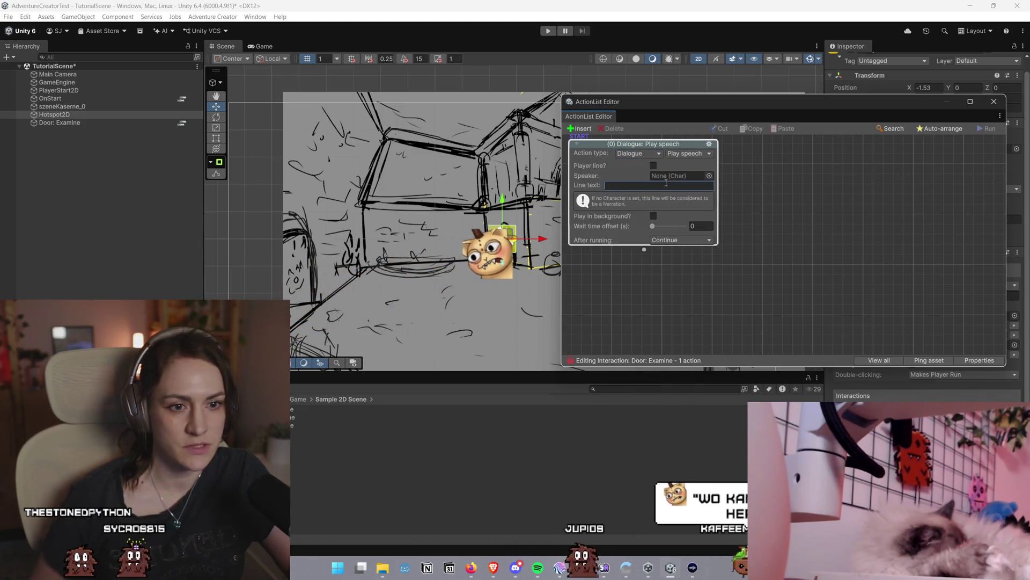
pyautogui.write('Das')
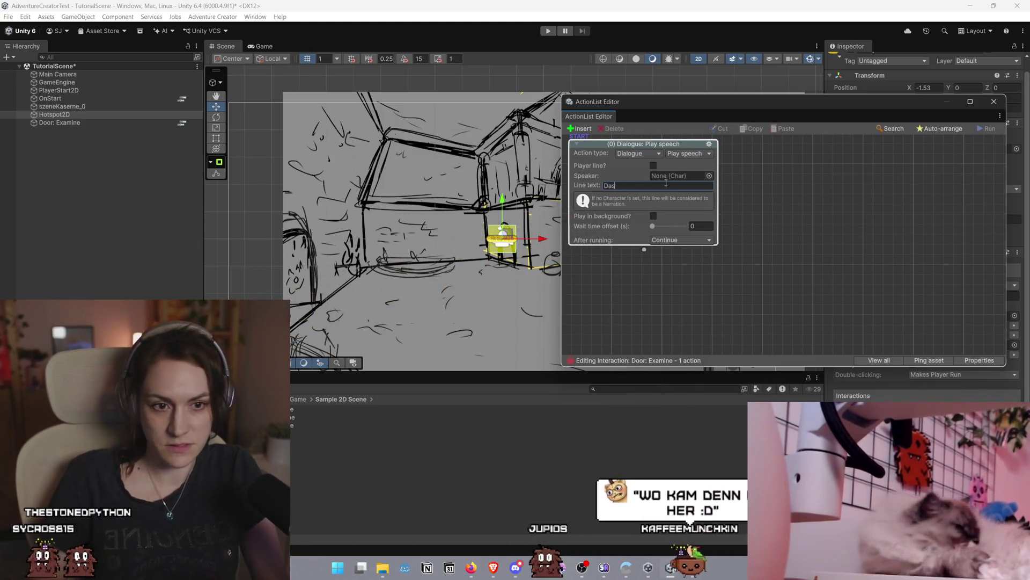
pyautogui.write(' ist eine Tür')
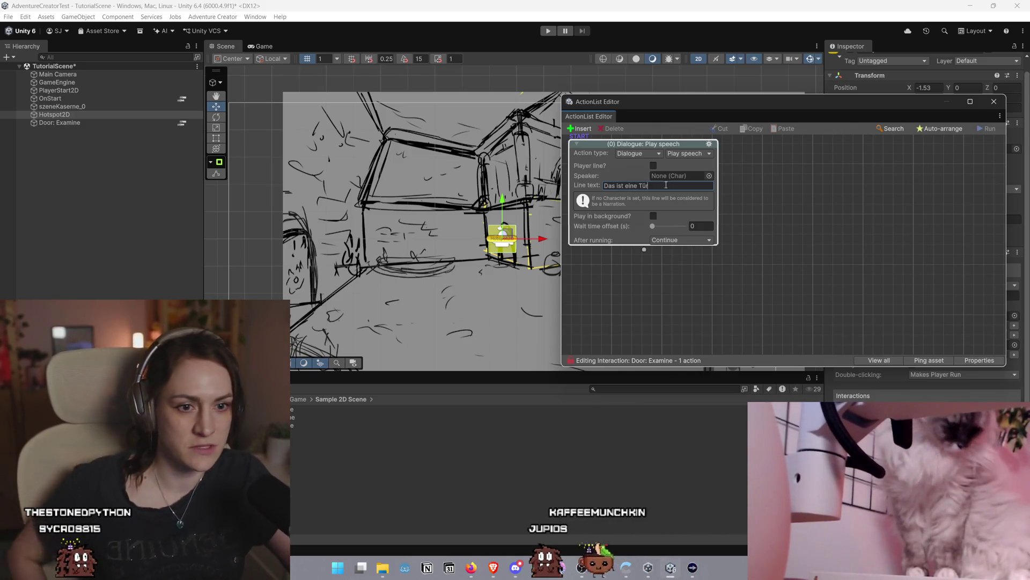
pyautogui.click(547, 31)
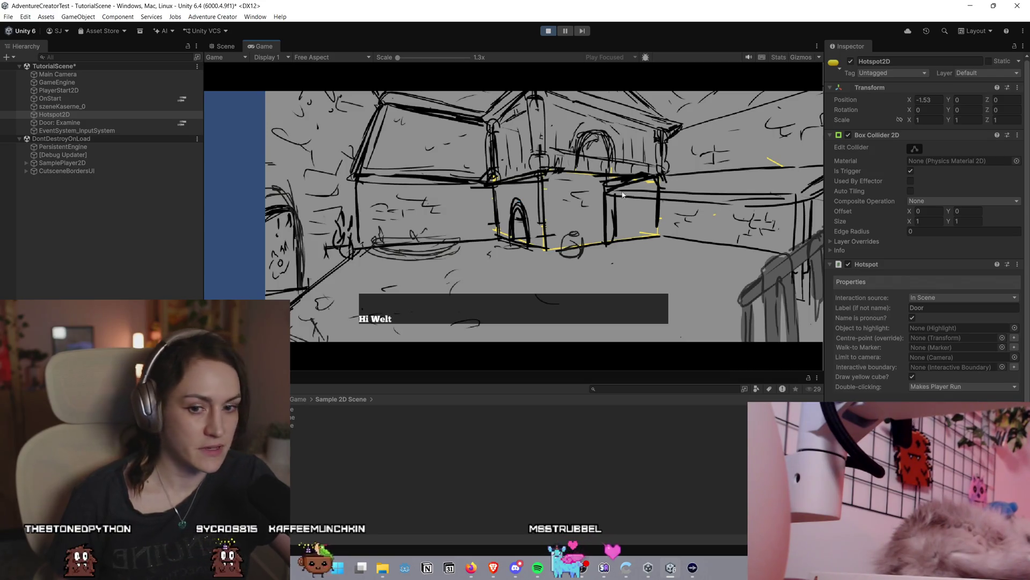
# Skip the 'Hi Welt' intro, examine the Door, and dismiss its 'Das ist eine Tür' line
pyautogui.click(505, 296)
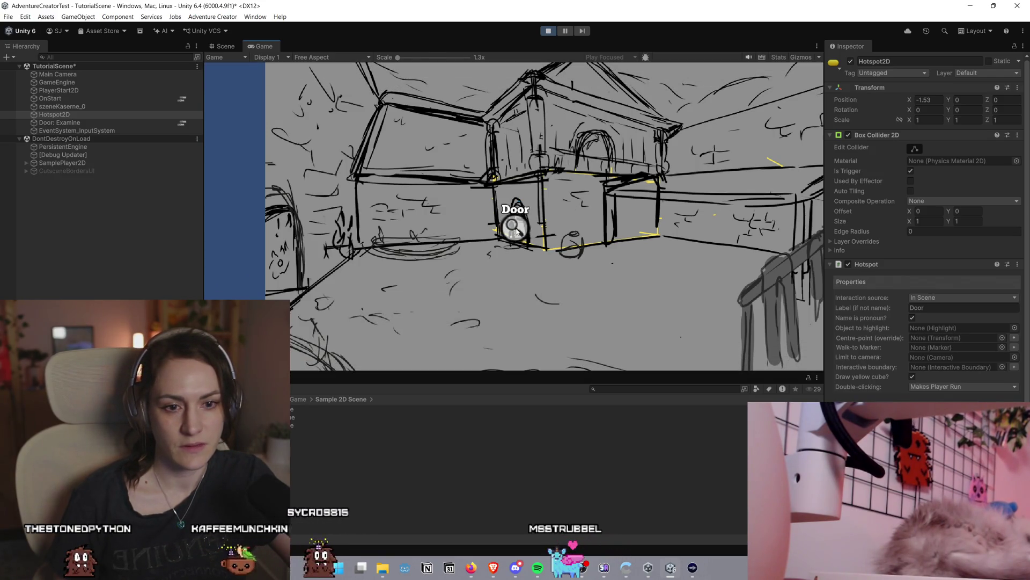
pyautogui.click(520, 231)
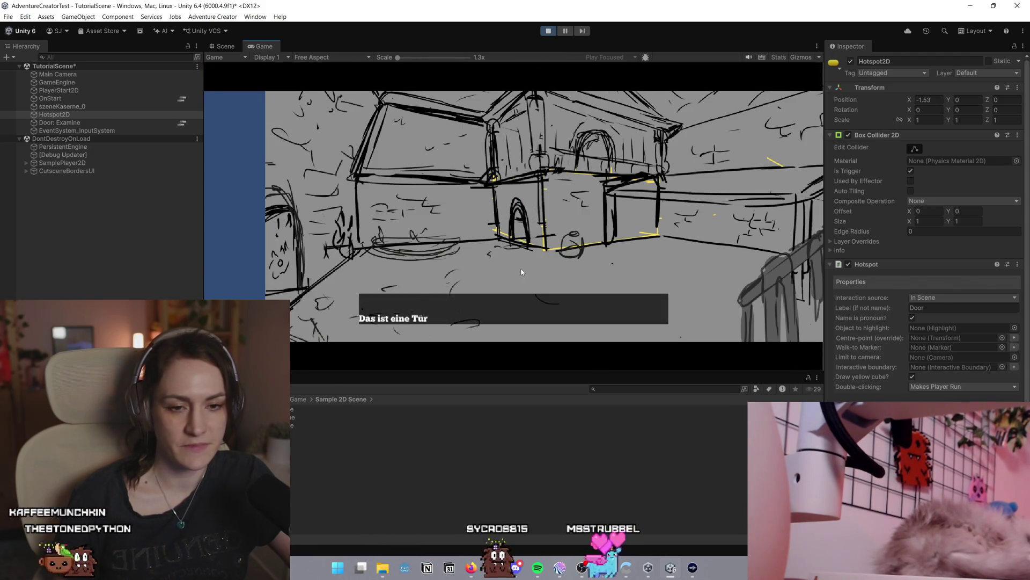
pyautogui.click(426, 312)
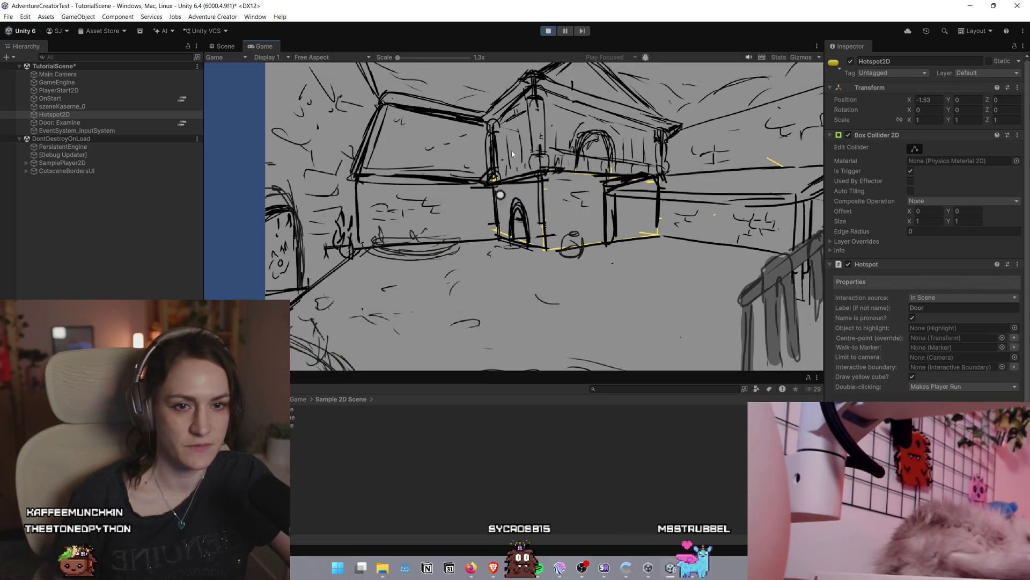
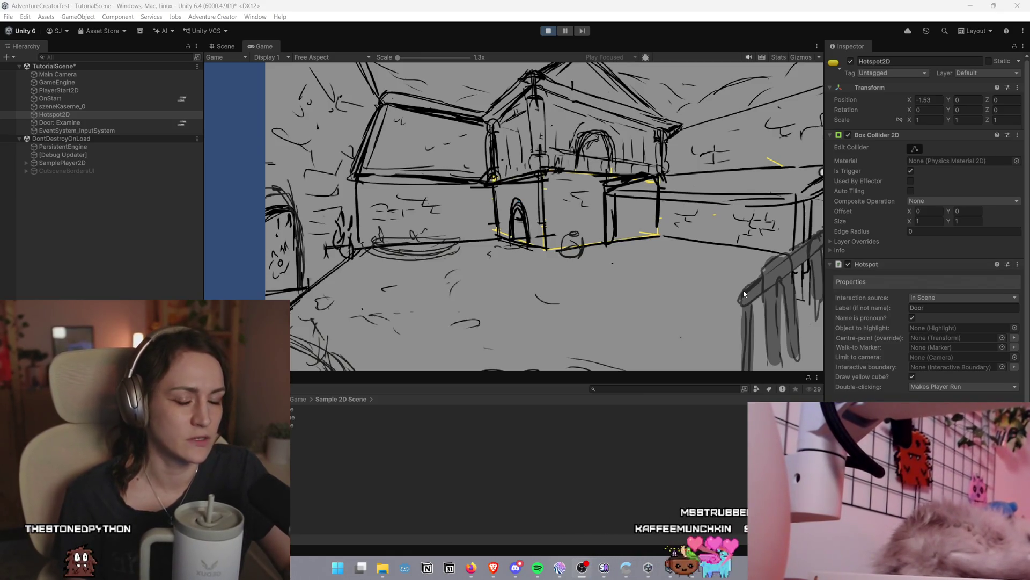
# Exit Play mode and zoom the Scene view in on the Door Hotspot2D
pyautogui.click(548, 31)
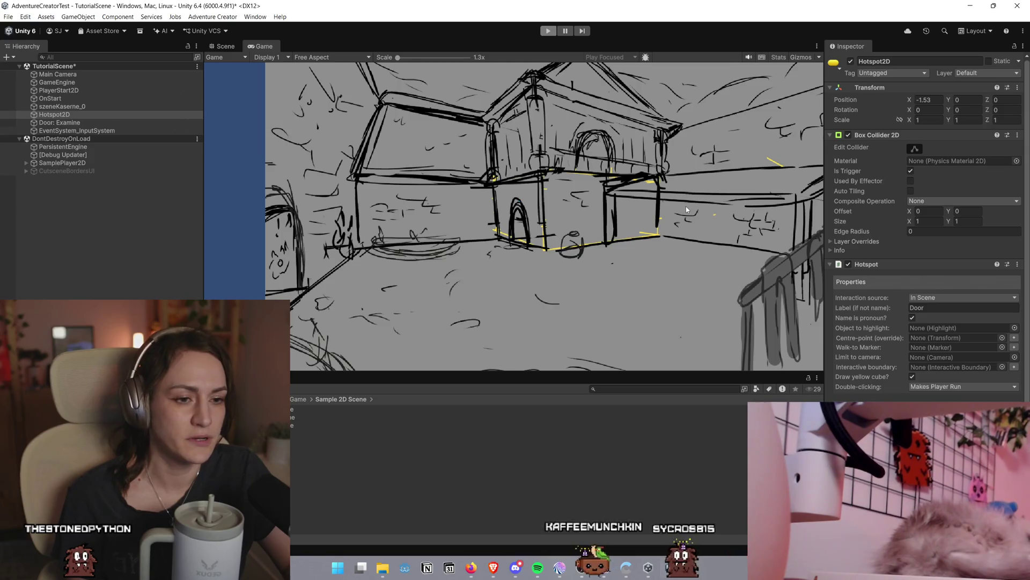
pyautogui.scroll(2, 746, 231)
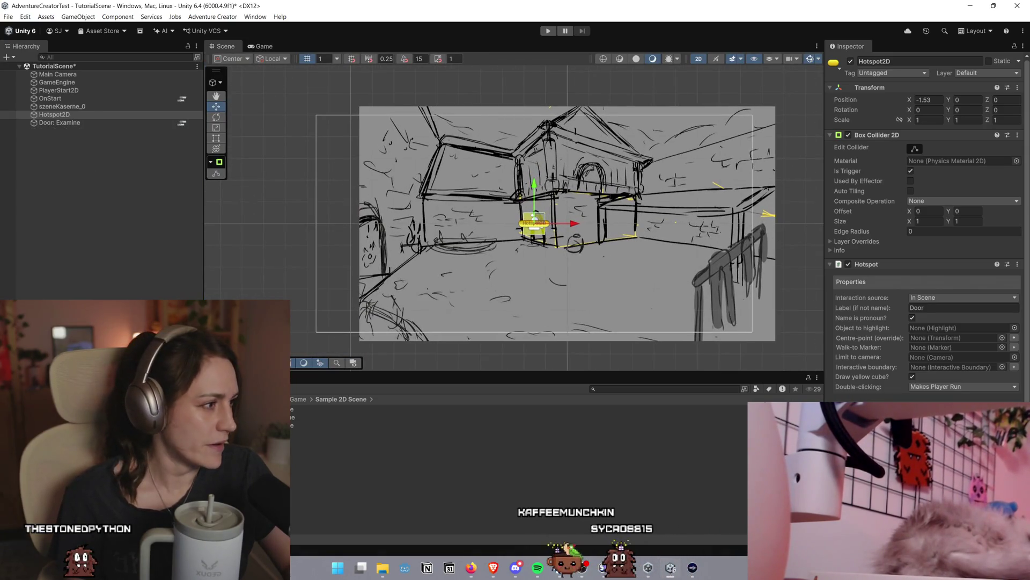